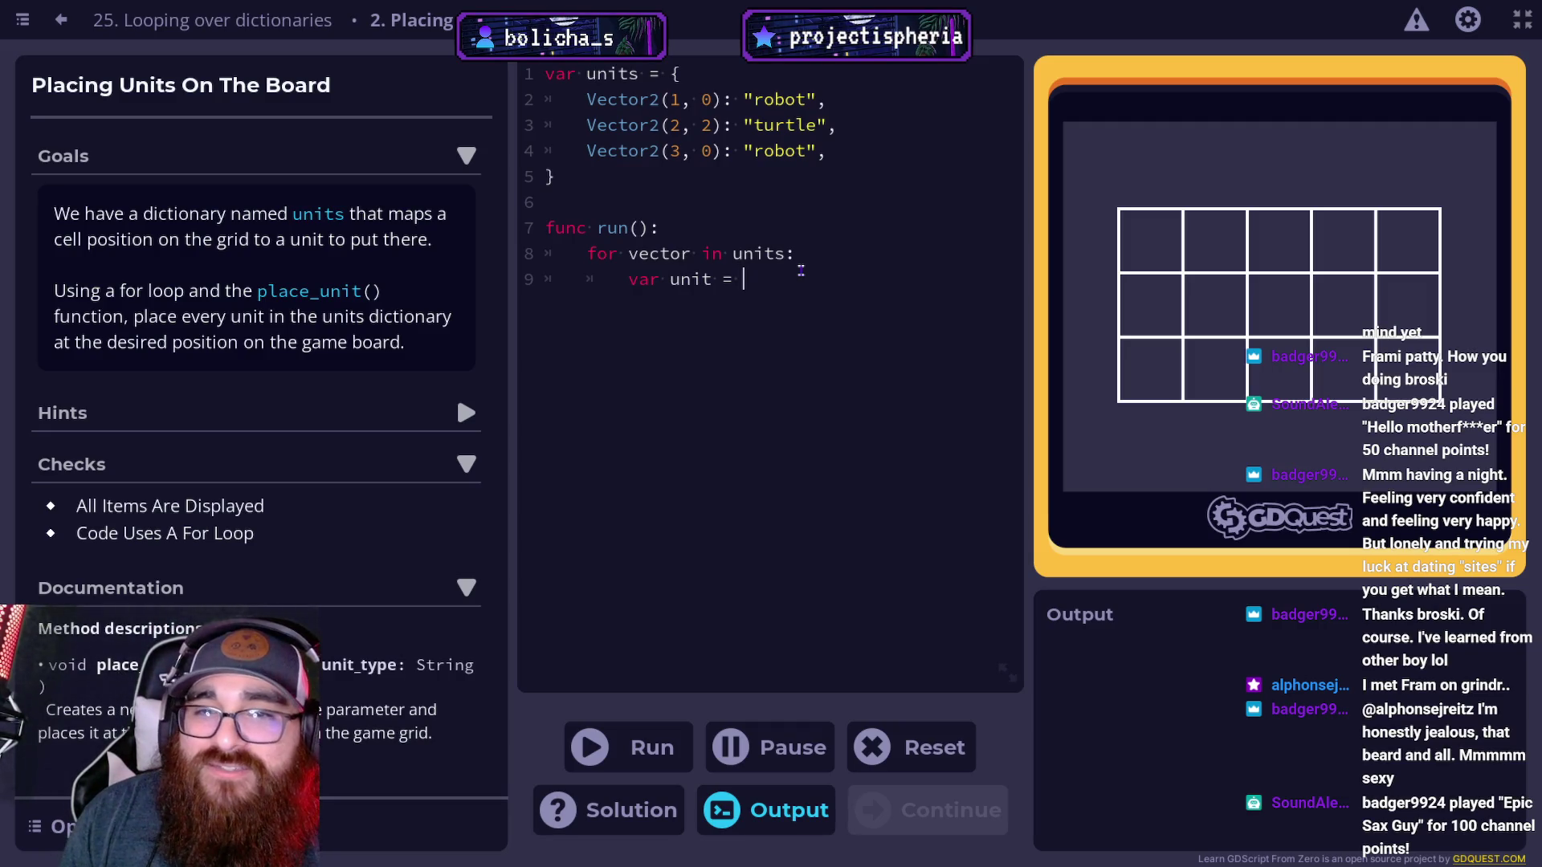
# Complete line 9 so it reads var unit = units[vector].
pyautogui.write('units')
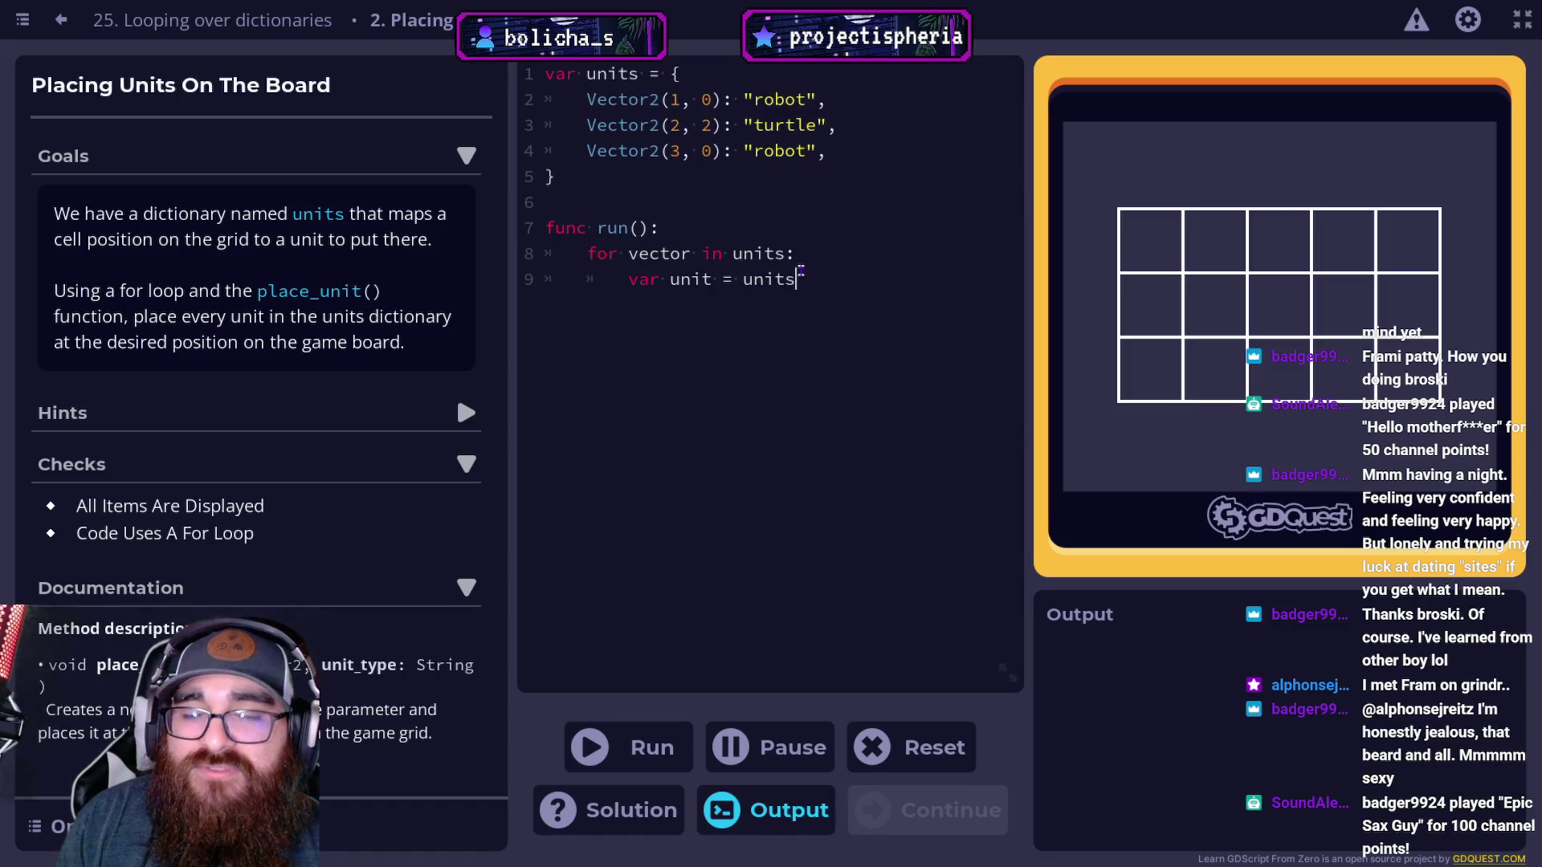
pyautogui.write('[')
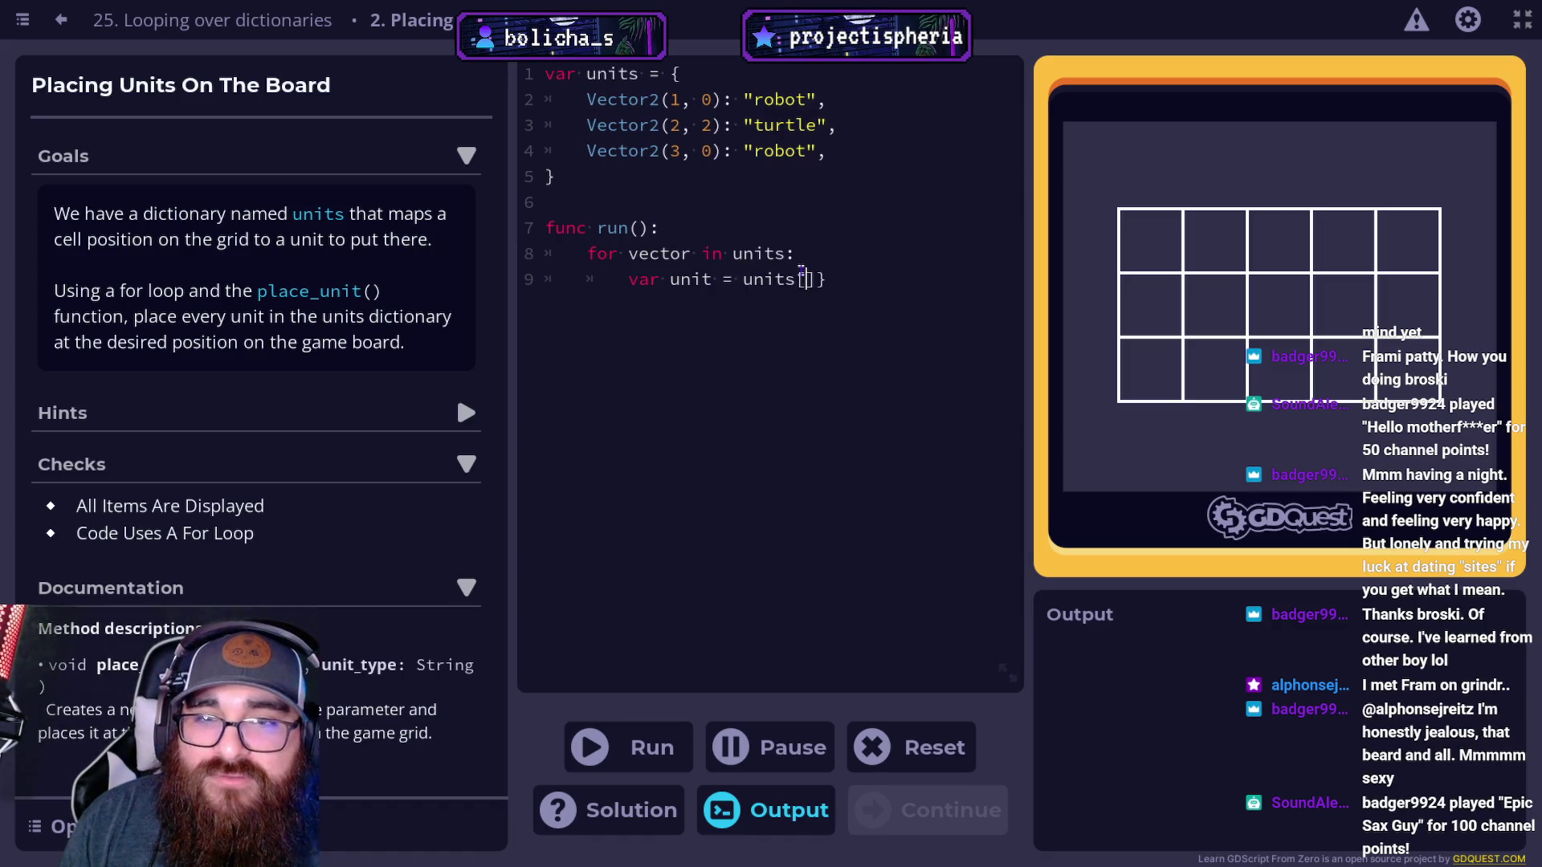
pyautogui.press('BackSpace')
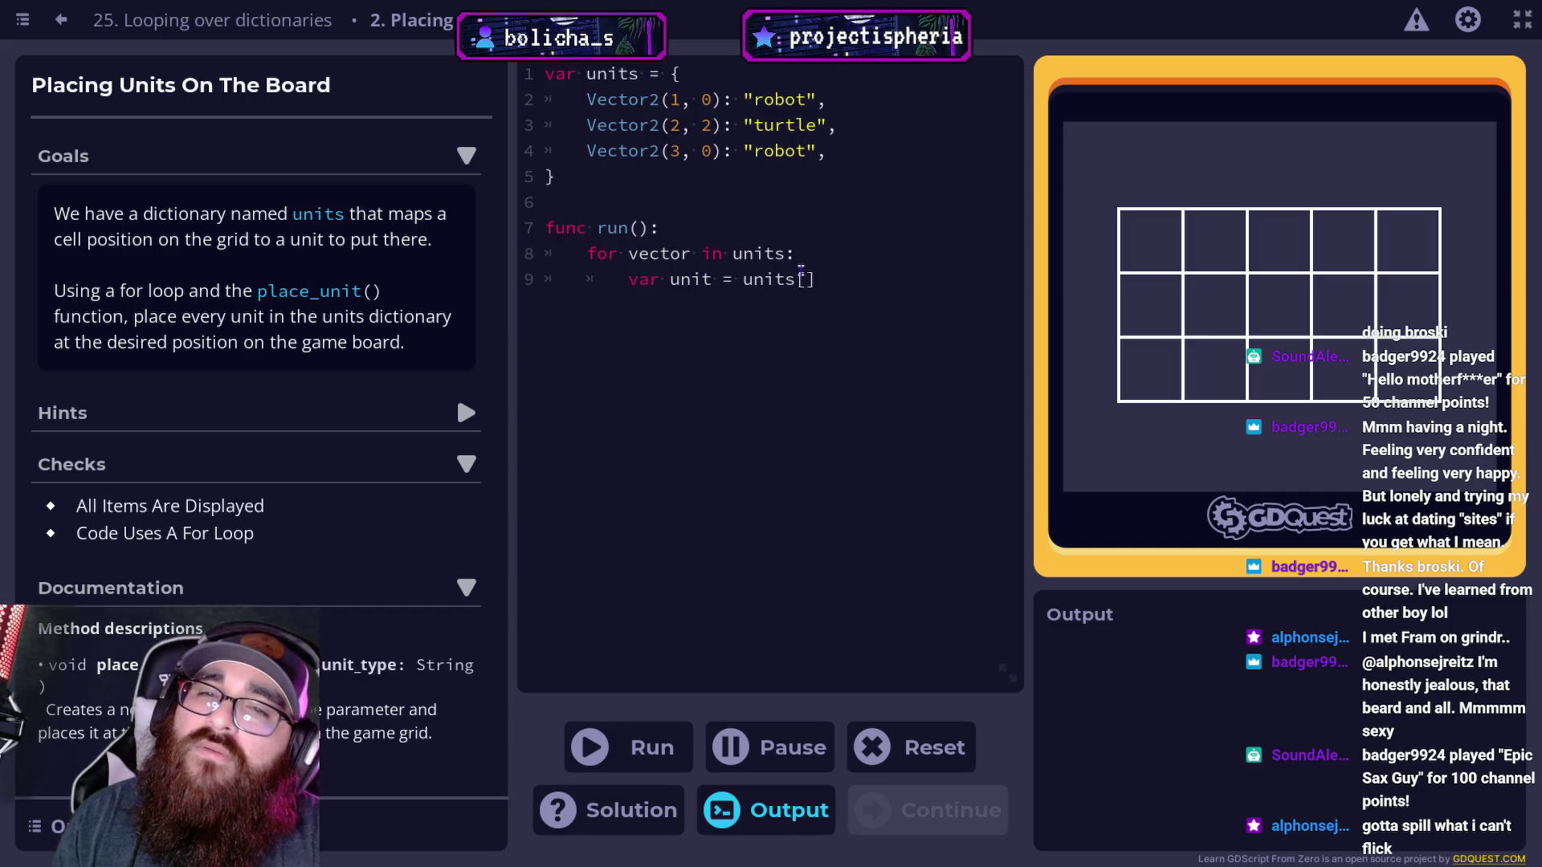
pyautogui.write('vector')
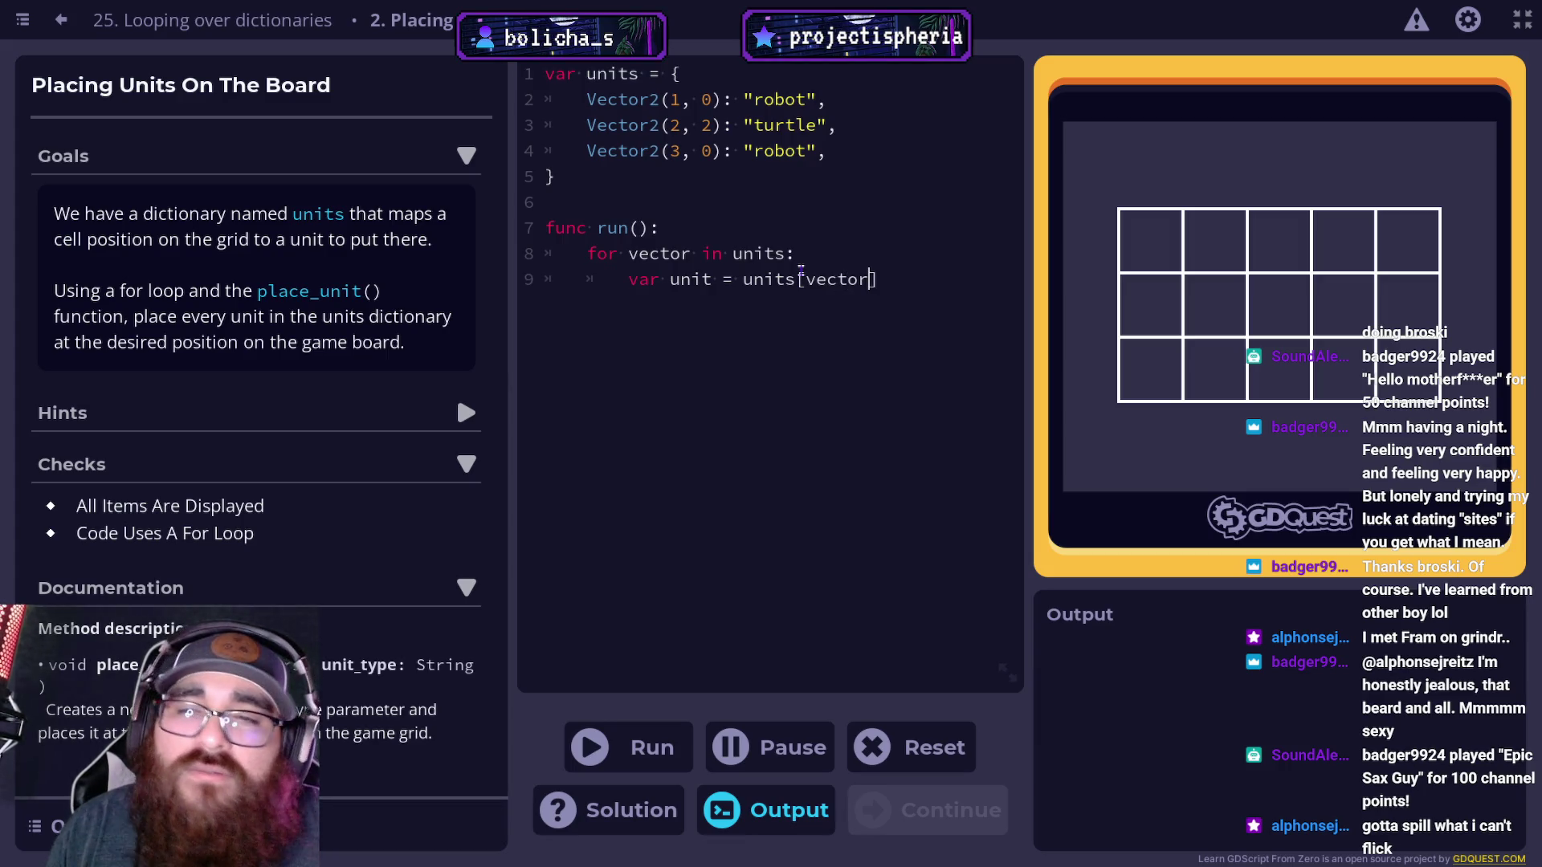
pyautogui.click(944, 283)
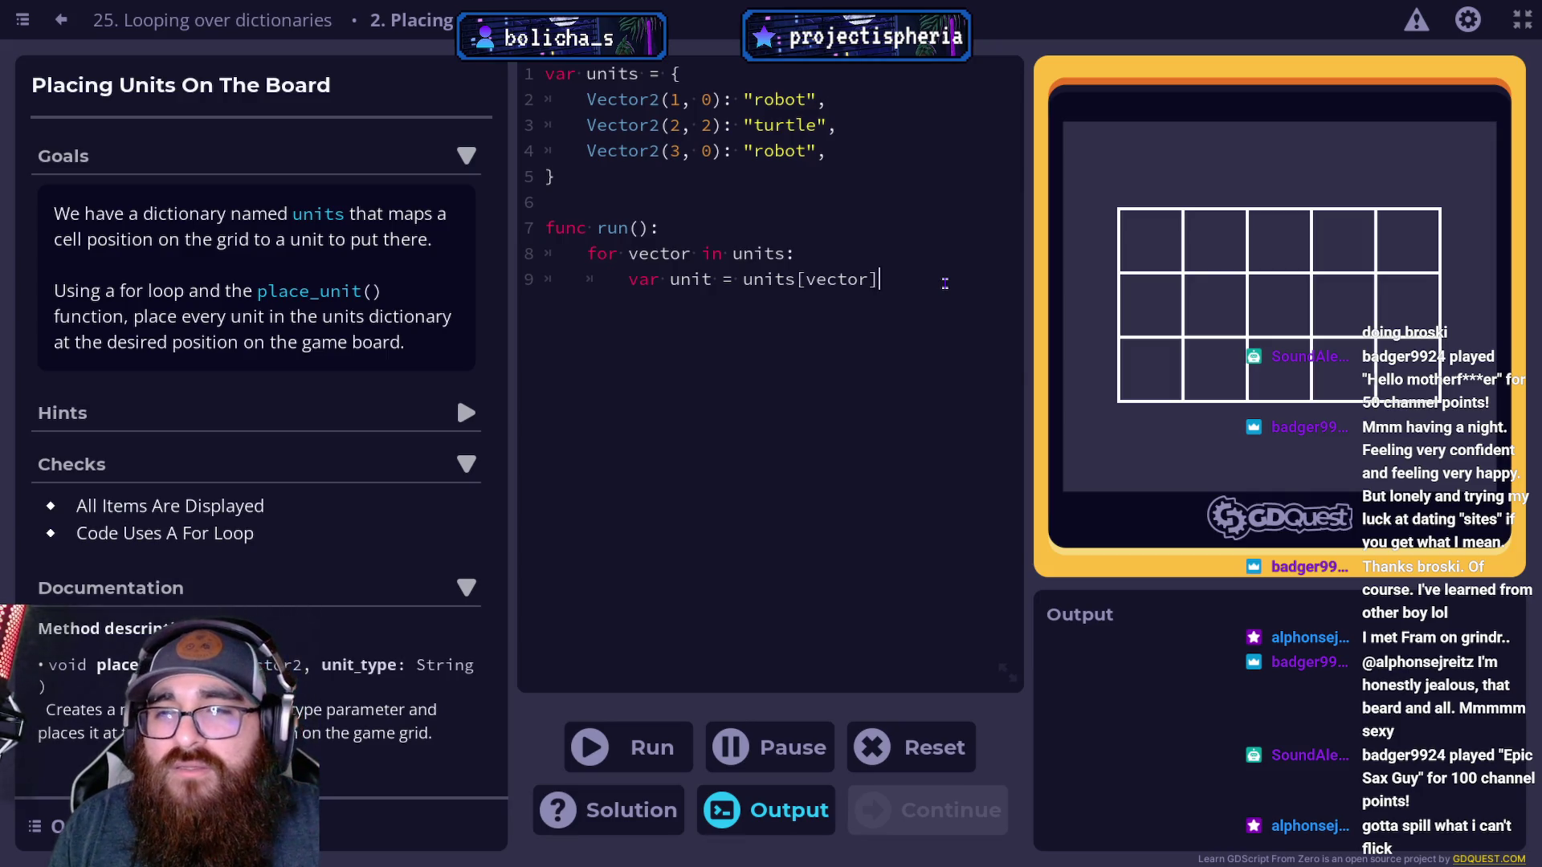
# Add place_unit(vector,unit) on line 10 and run the code.
pyautogui.press('Return')
pyautogui.write('place_unit()')
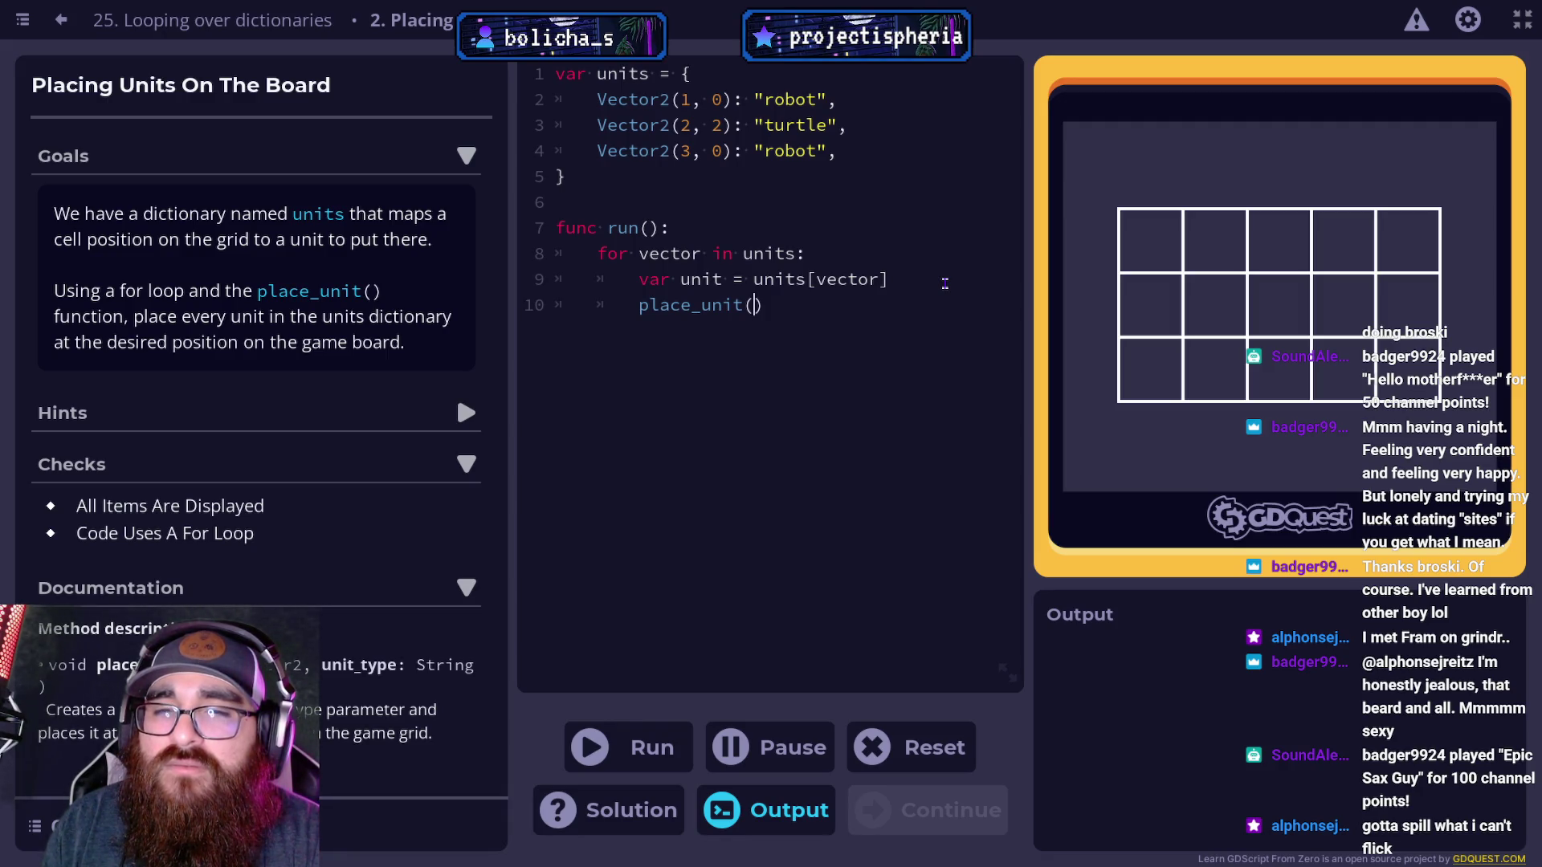
pyautogui.write('ve')
pyautogui.press('BackSpace')
pyautogui.press('BackSpace')
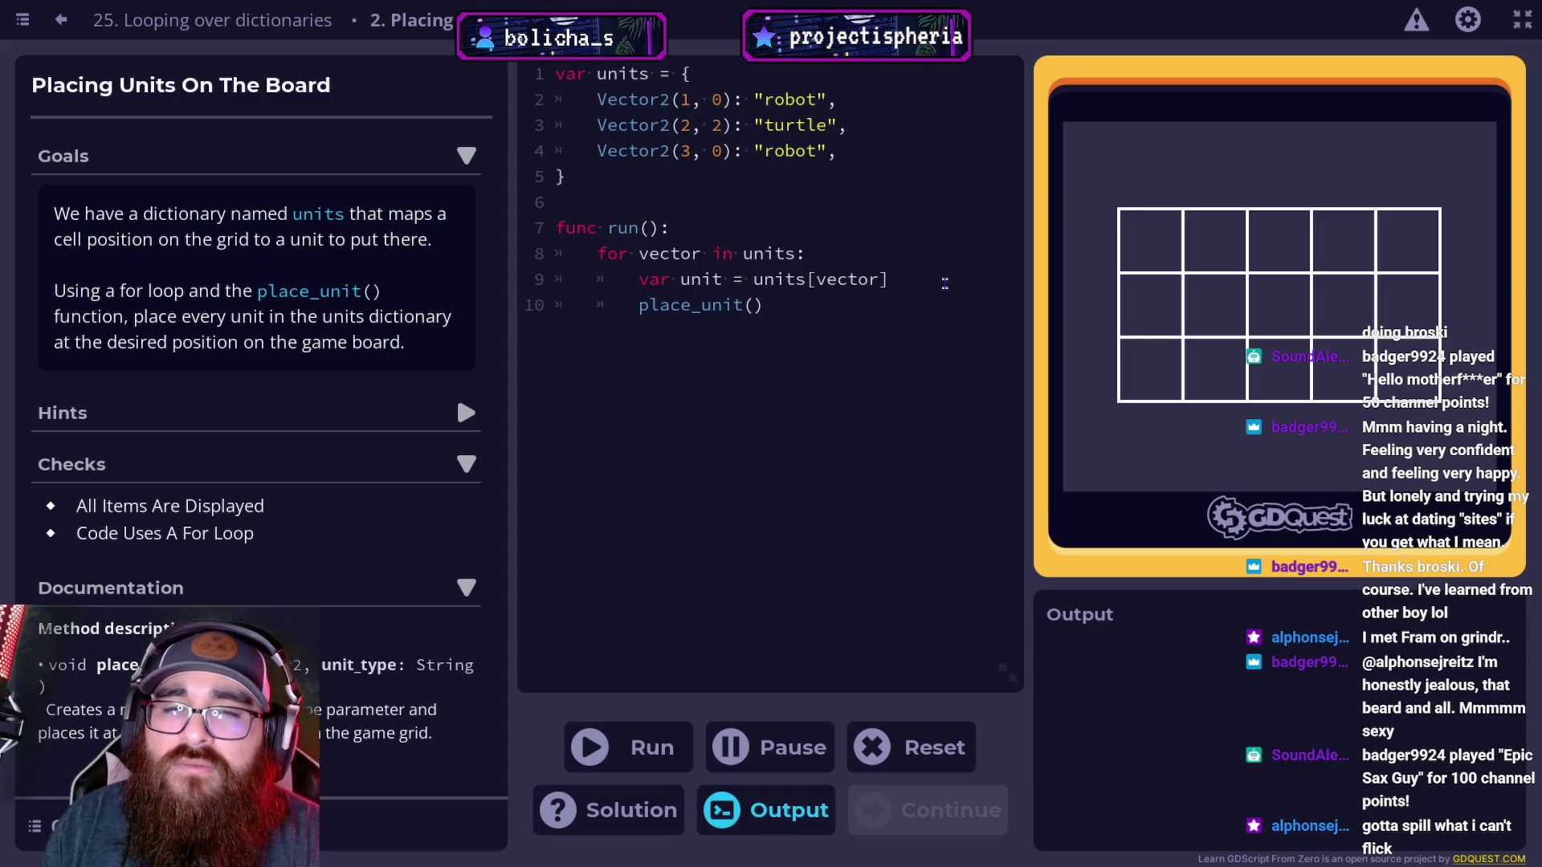
pyautogui.write('vector,unit')
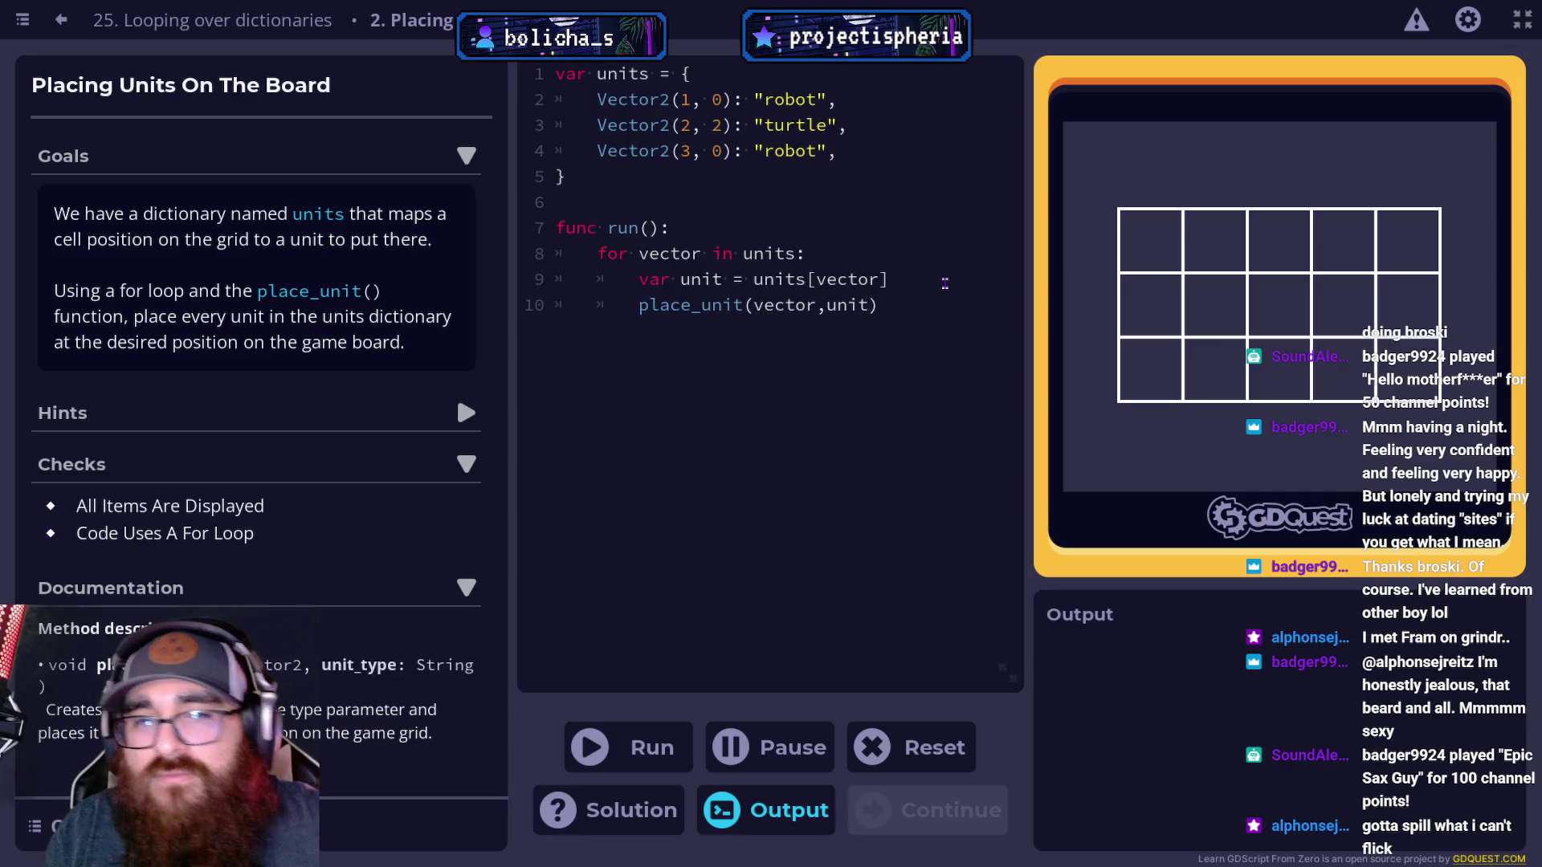
pyautogui.click(674, 763)
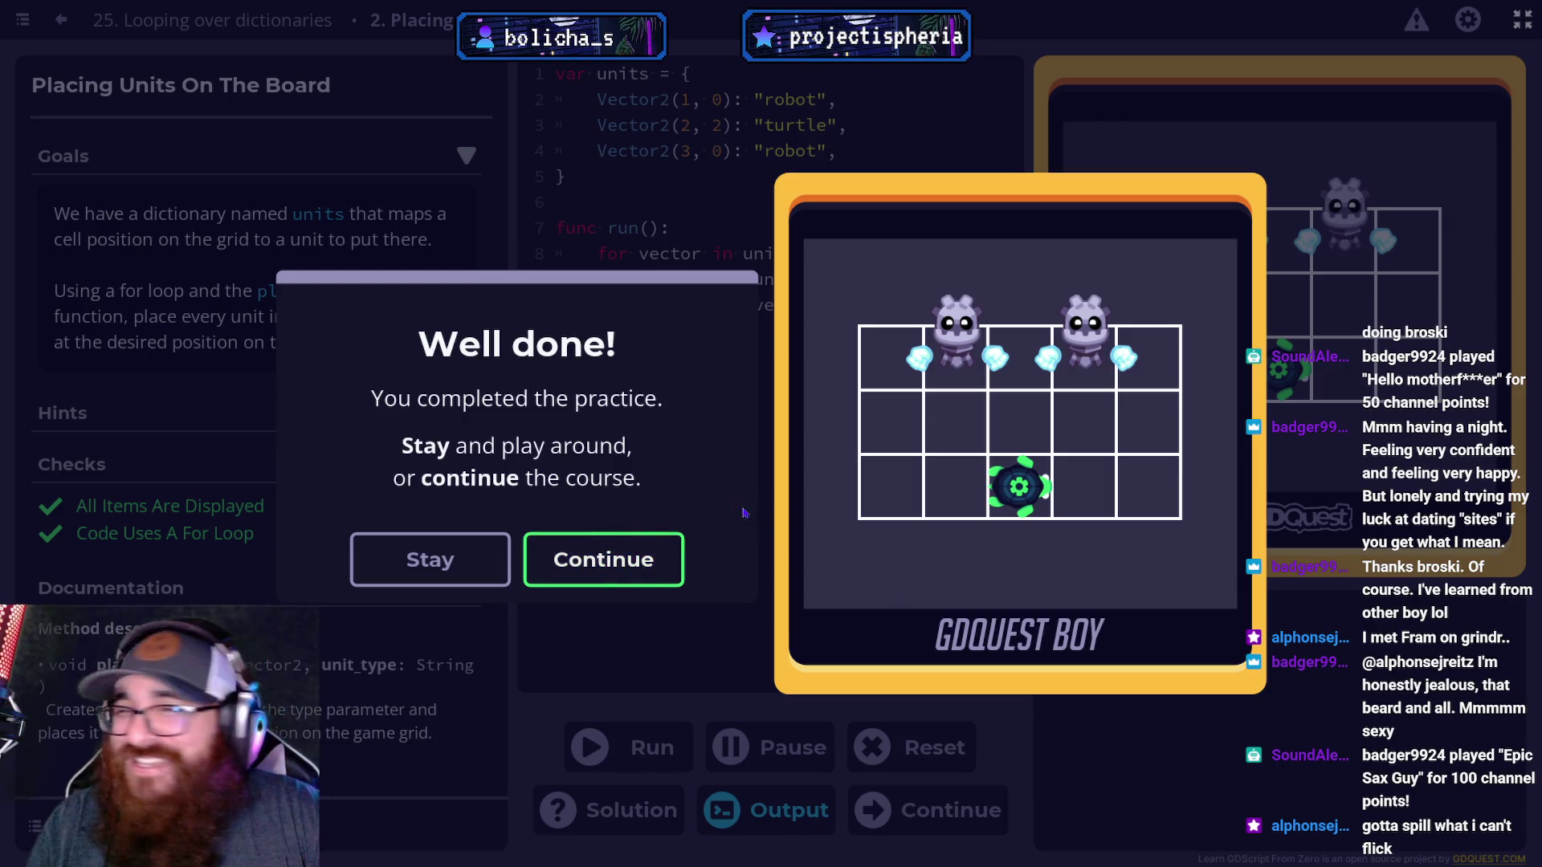
# Dismiss the Well done! message and continue to lesson 26 'Value types'.
pyautogui.click(619, 567)
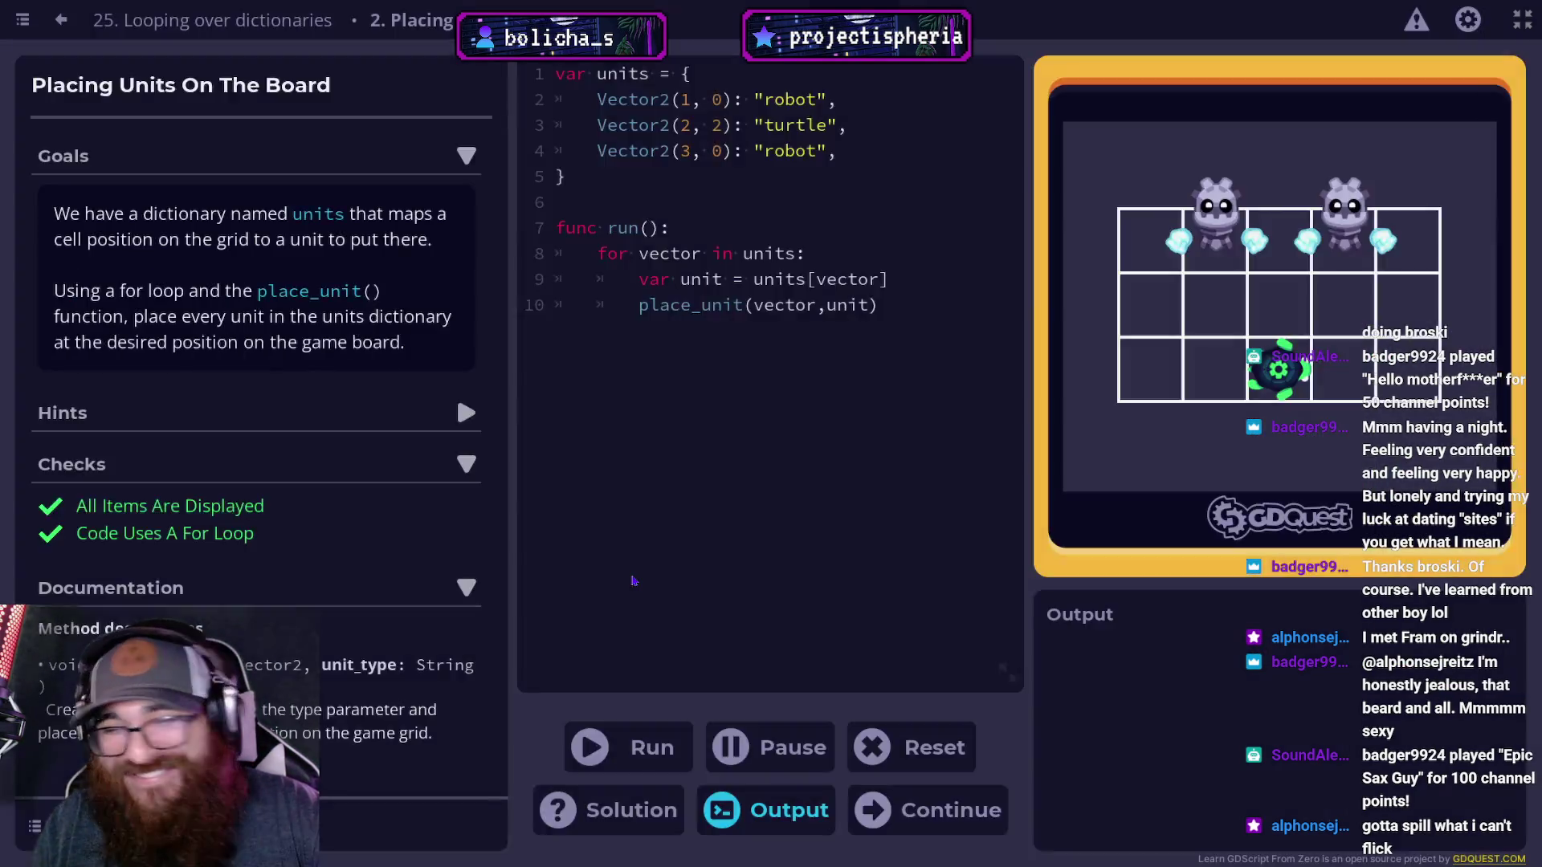
pyautogui.click(819, 525)
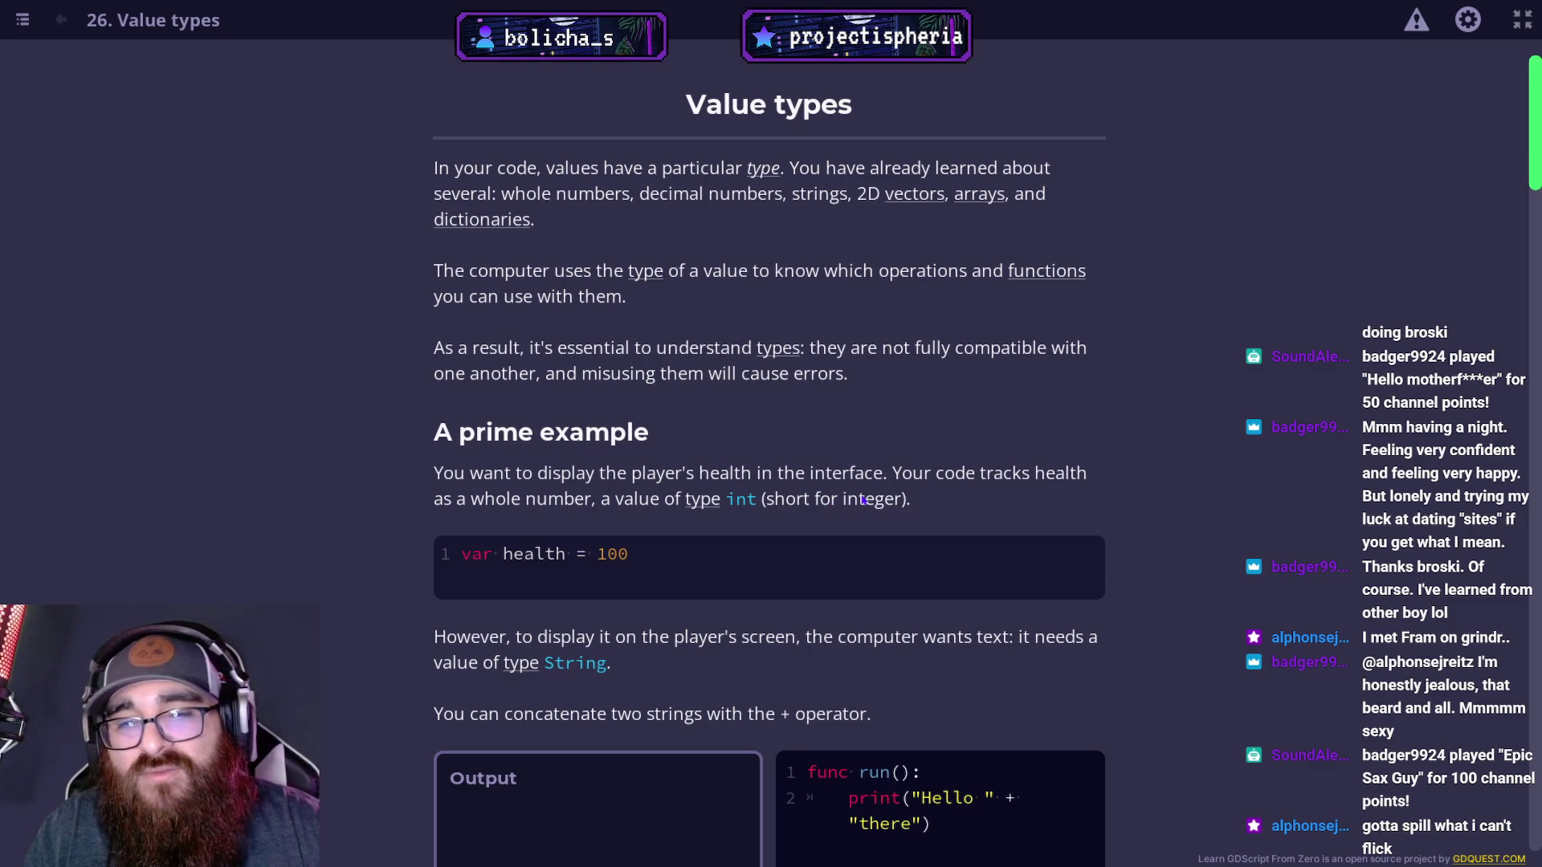
# Scroll to the string concatenation example and run it.
pyautogui.scroll(-5, 1163, 530)
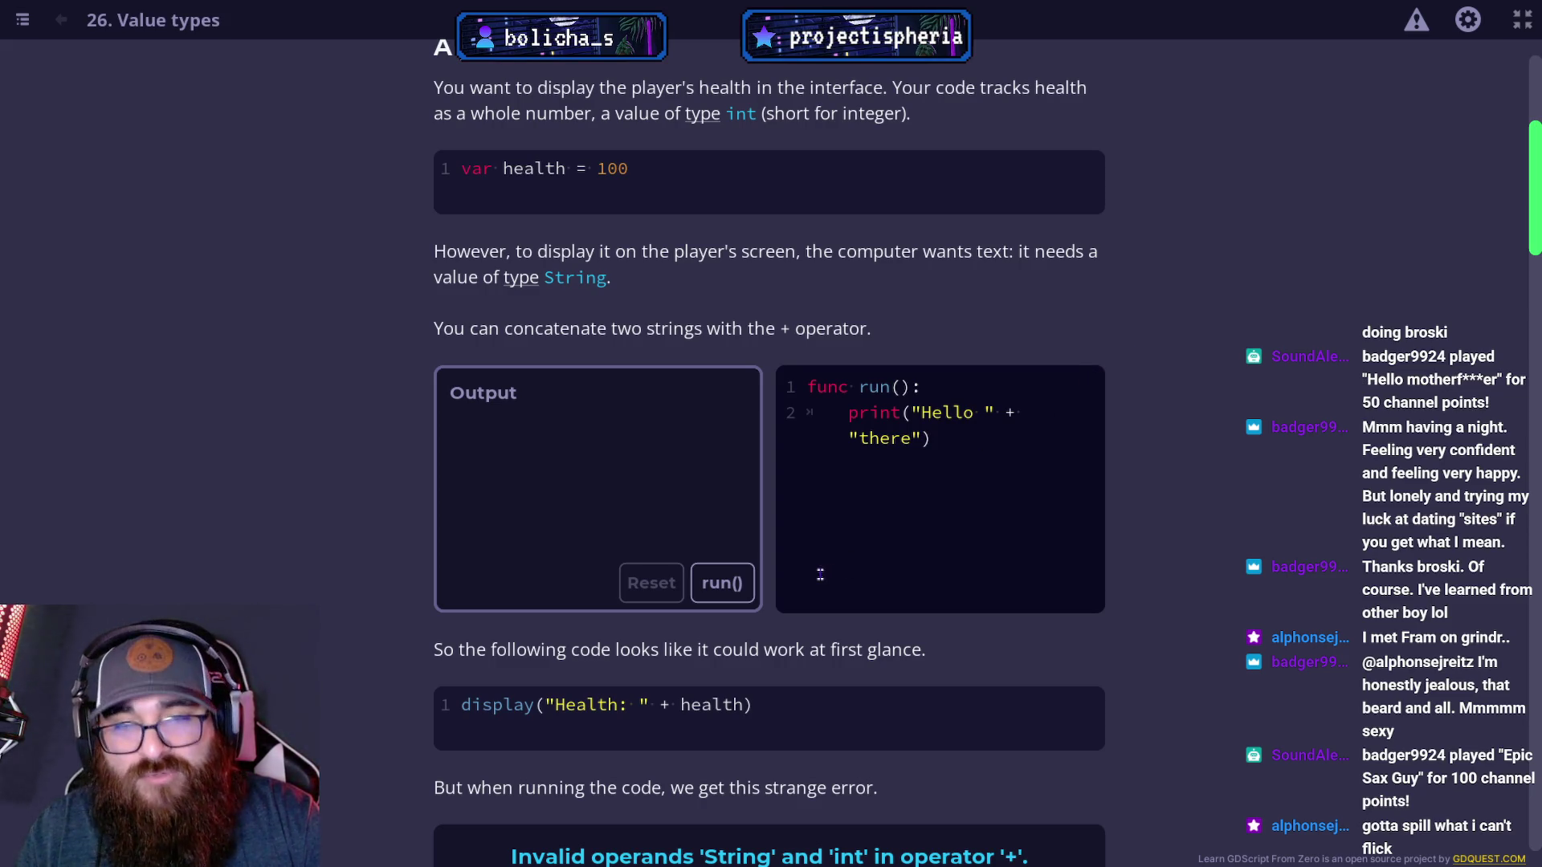
pyautogui.click(721, 583)
# Scroll down to 'Converting values into strings' and its str(health) example.
pyautogui.scroll(-3, 551, 502)
pyautogui.scroll(-2, 562, 501)
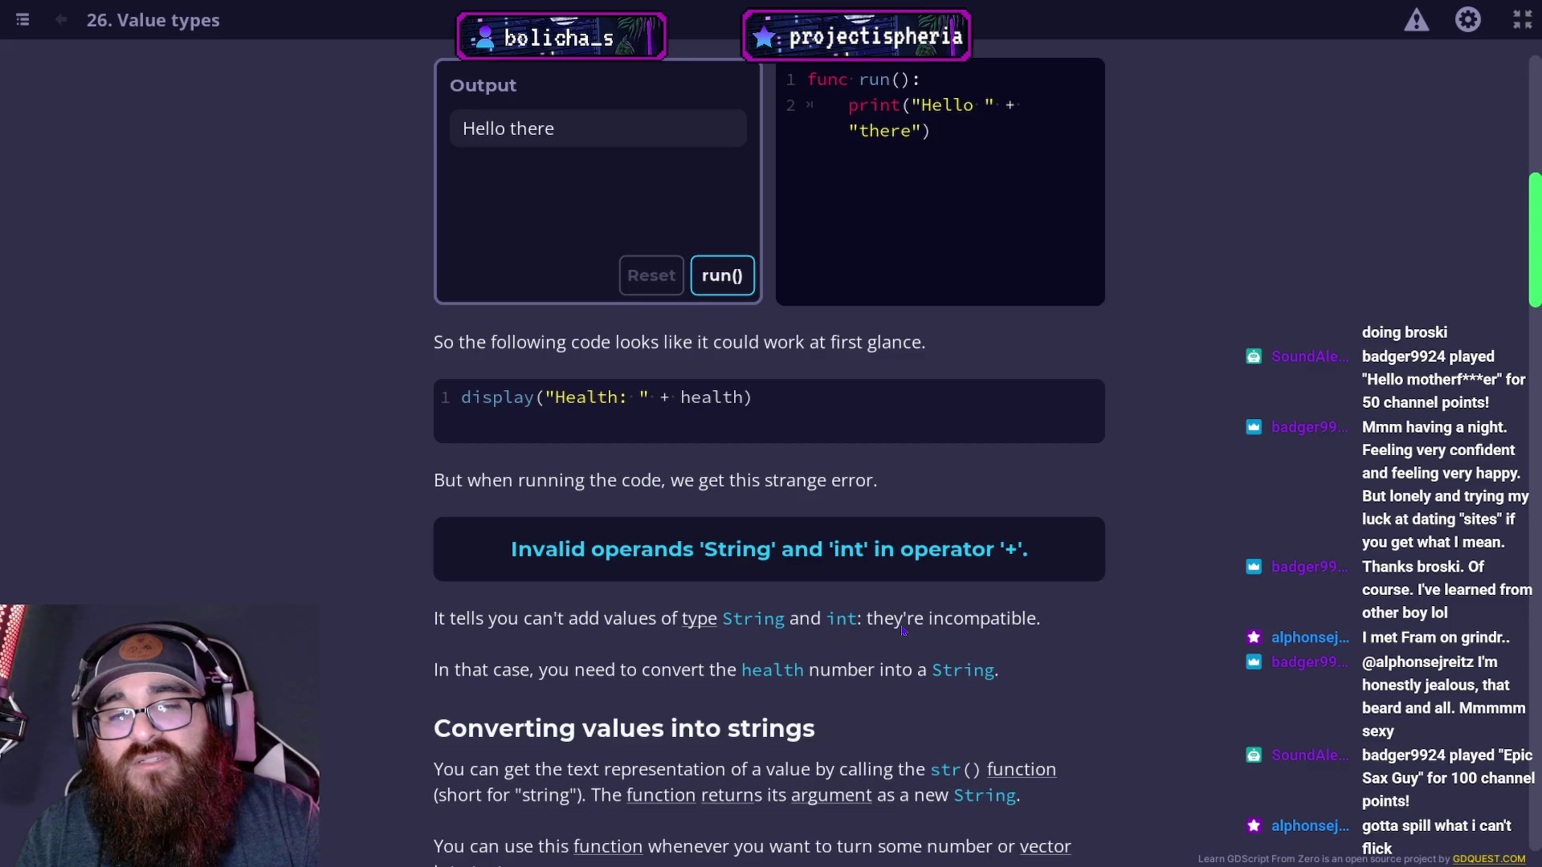
pyautogui.scroll(-3, 566, 615)
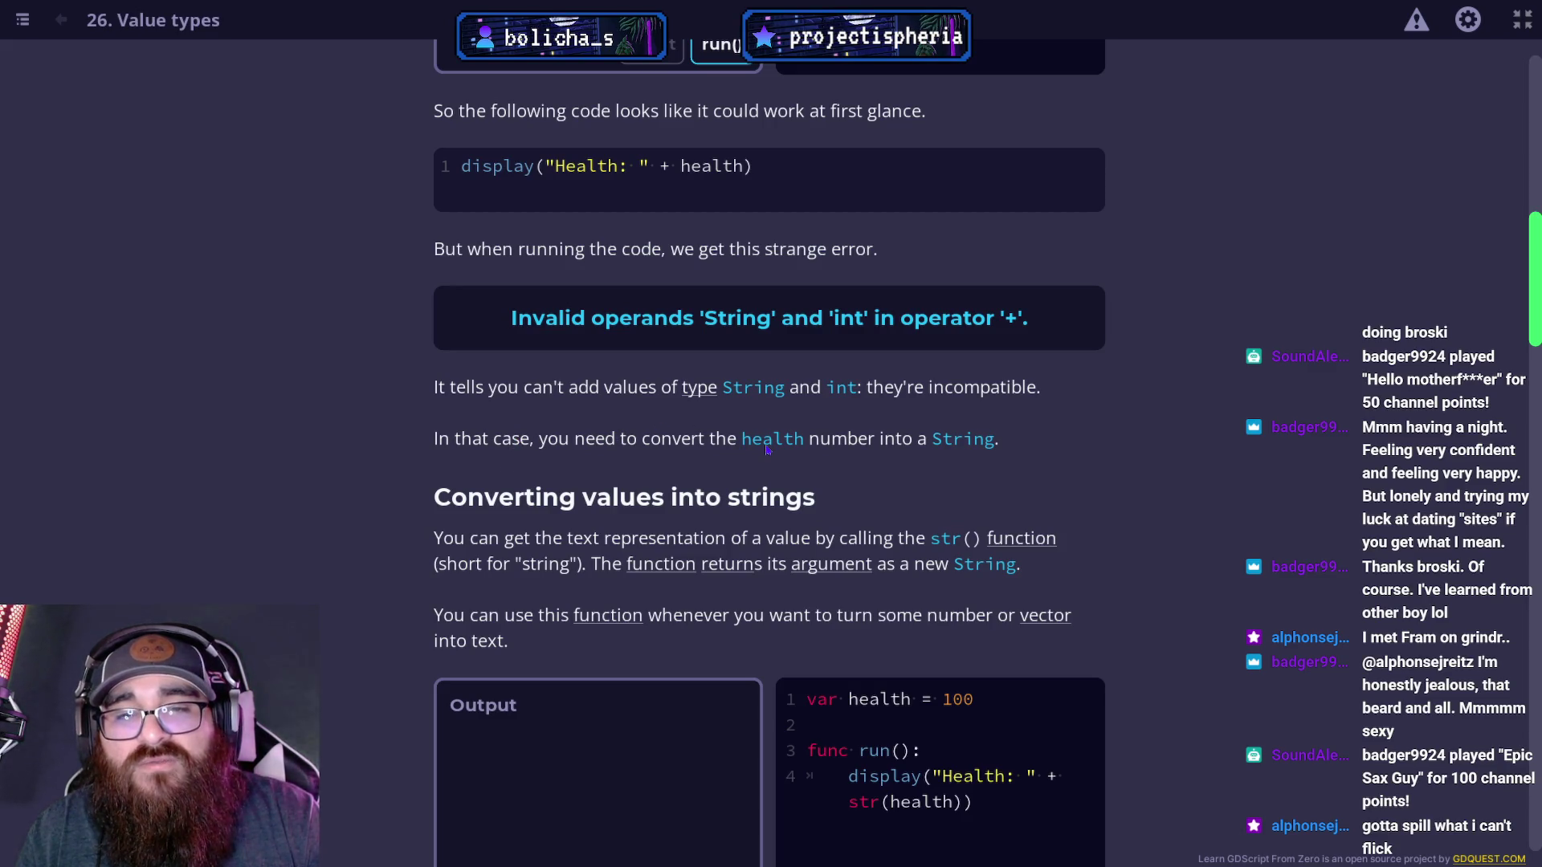
pyautogui.scroll(-2, 444, 566)
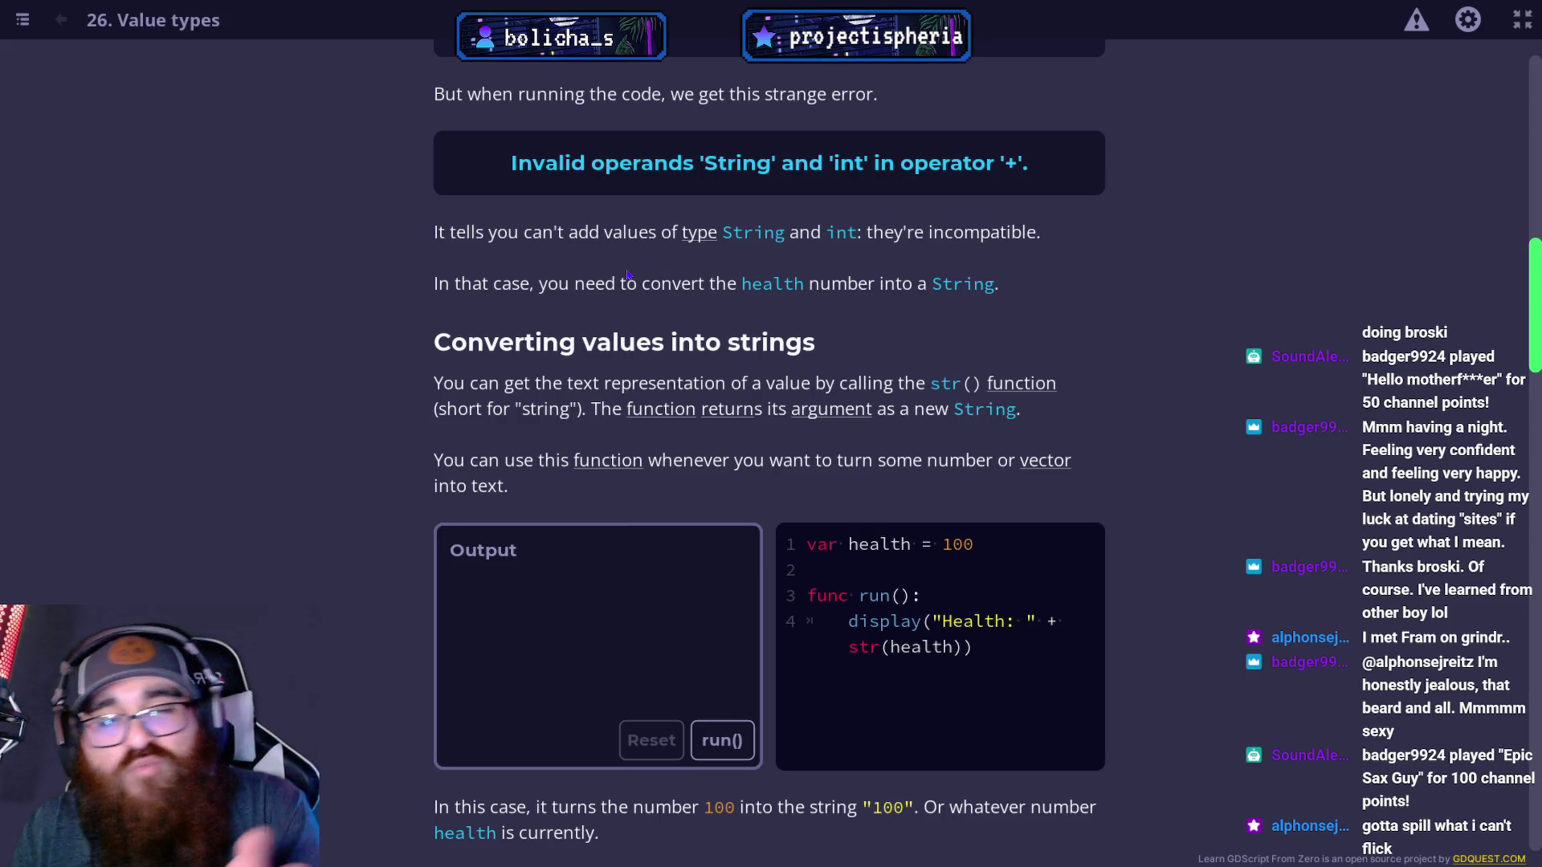
# Run the str(health) example to print 'Health: 100', then reach the int(player_input) section.
pyautogui.click(726, 753)
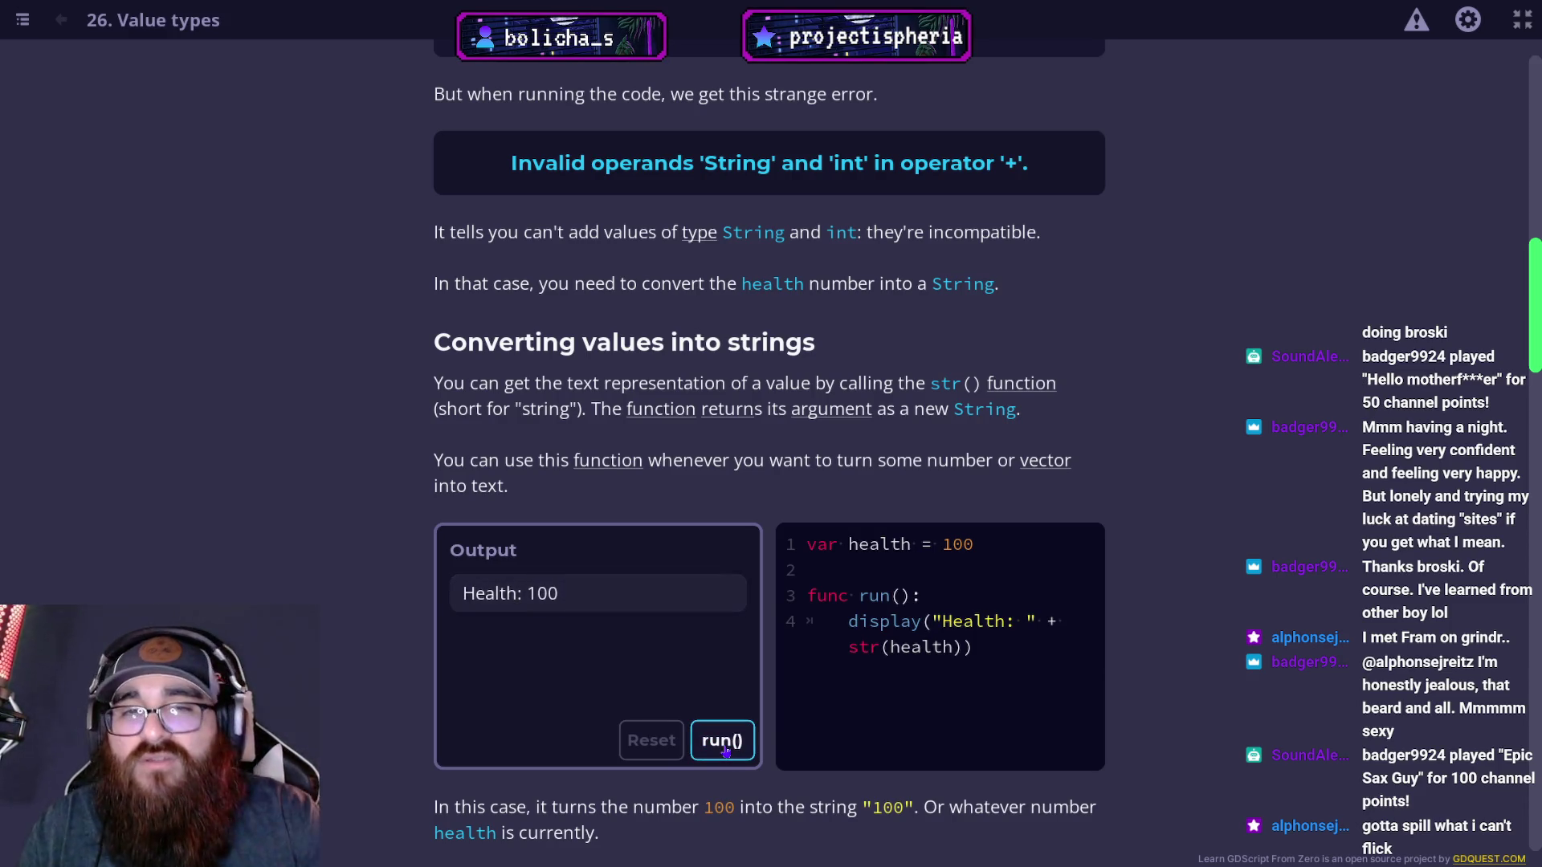
pyautogui.scroll(2, 727, 755)
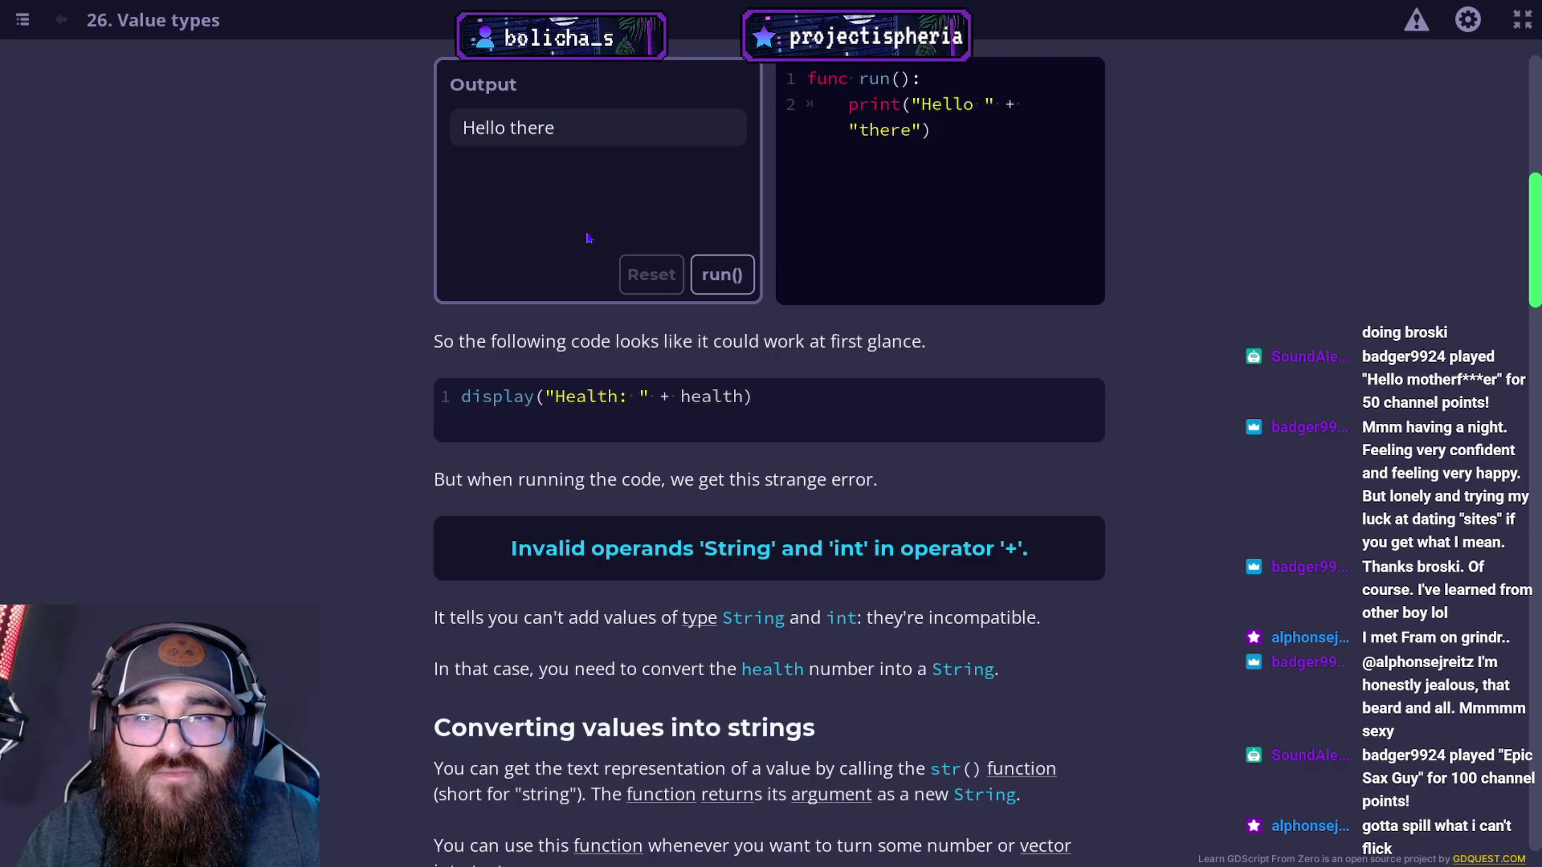
pyautogui.scroll(-10, 758, 593)
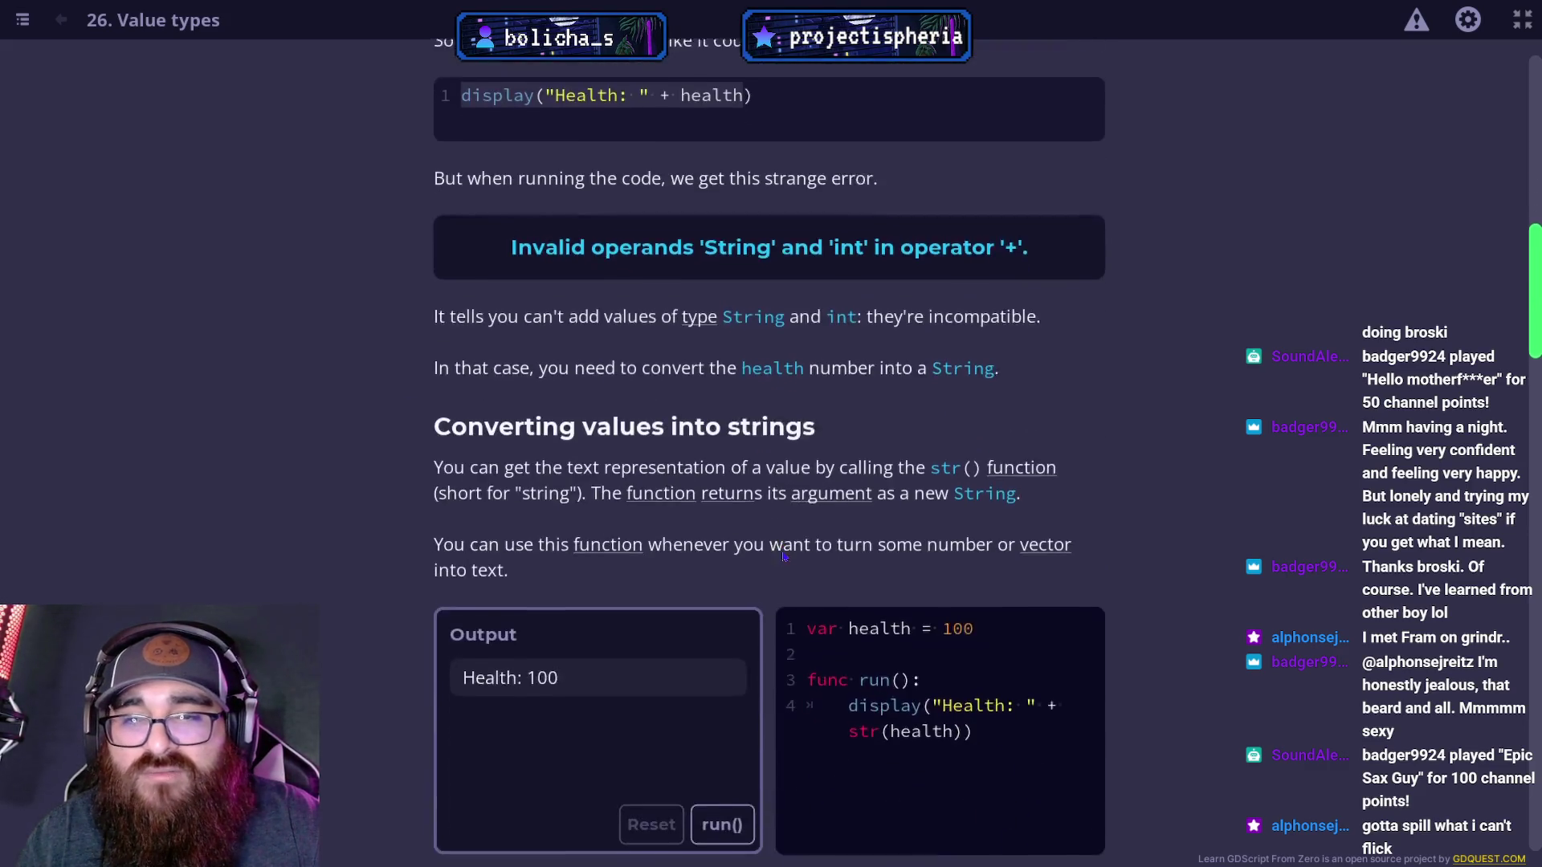
pyautogui.scroll(-1, 758, 592)
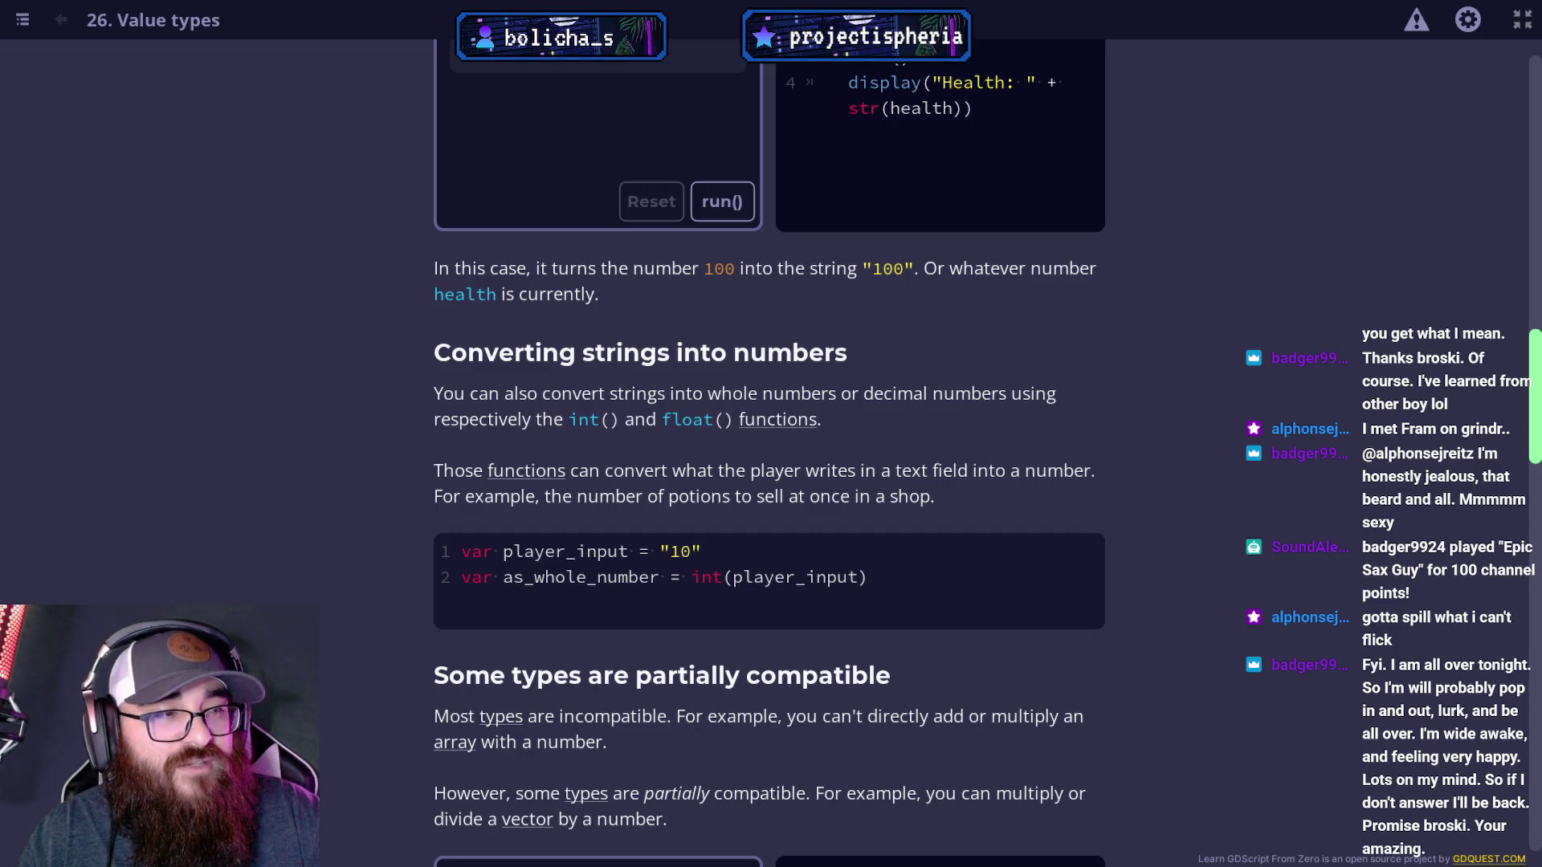
# Run the Vector2(1, 1) * 10 example, which outputs (10, 10).
pyautogui.scroll(-1, 1086, 640)
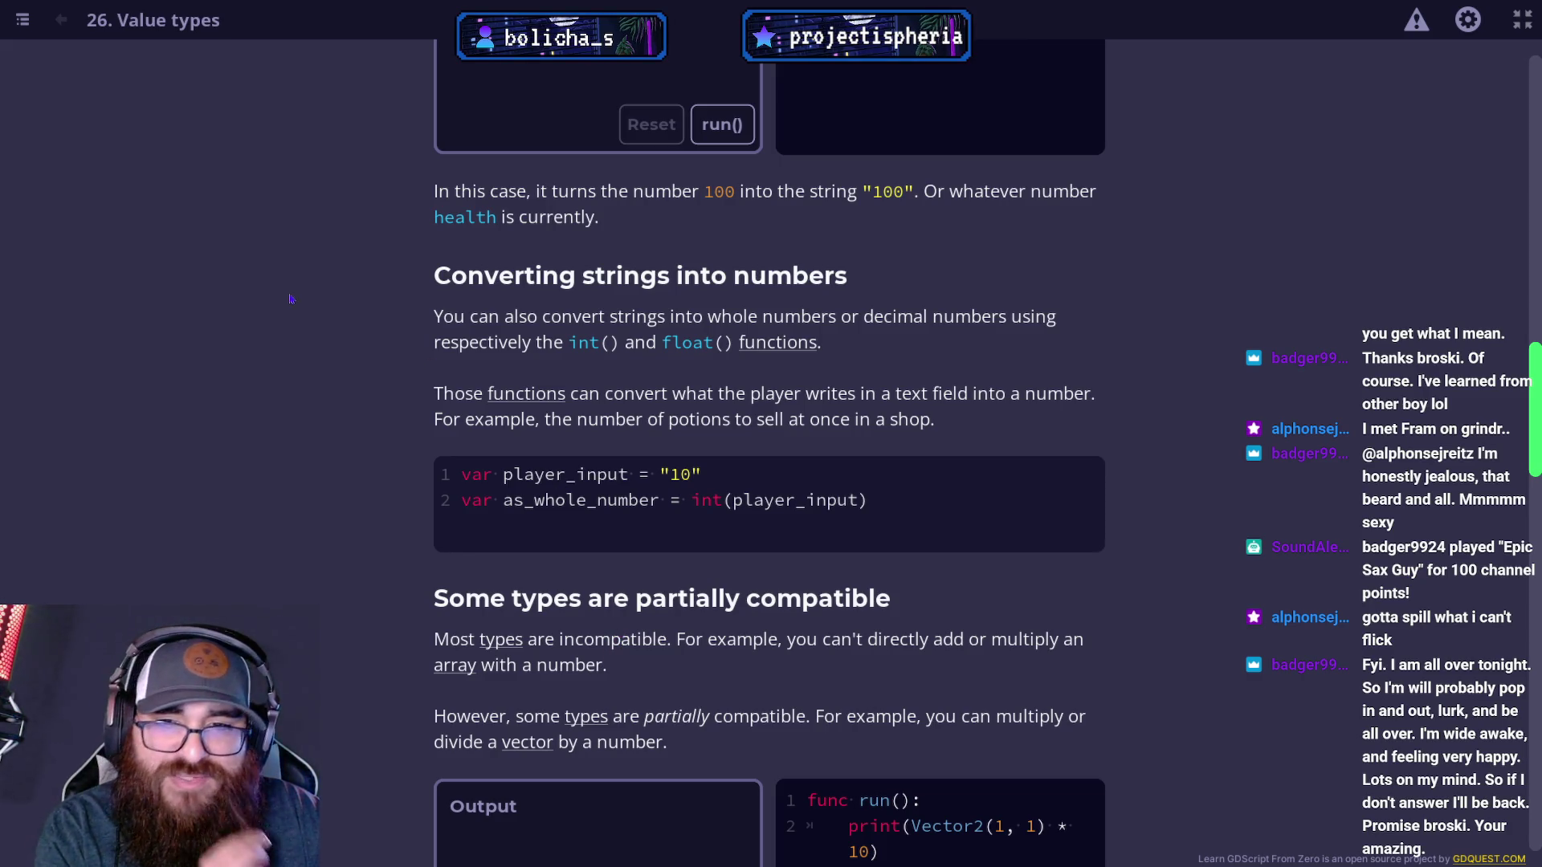
pyautogui.scroll(-1, 644, 447)
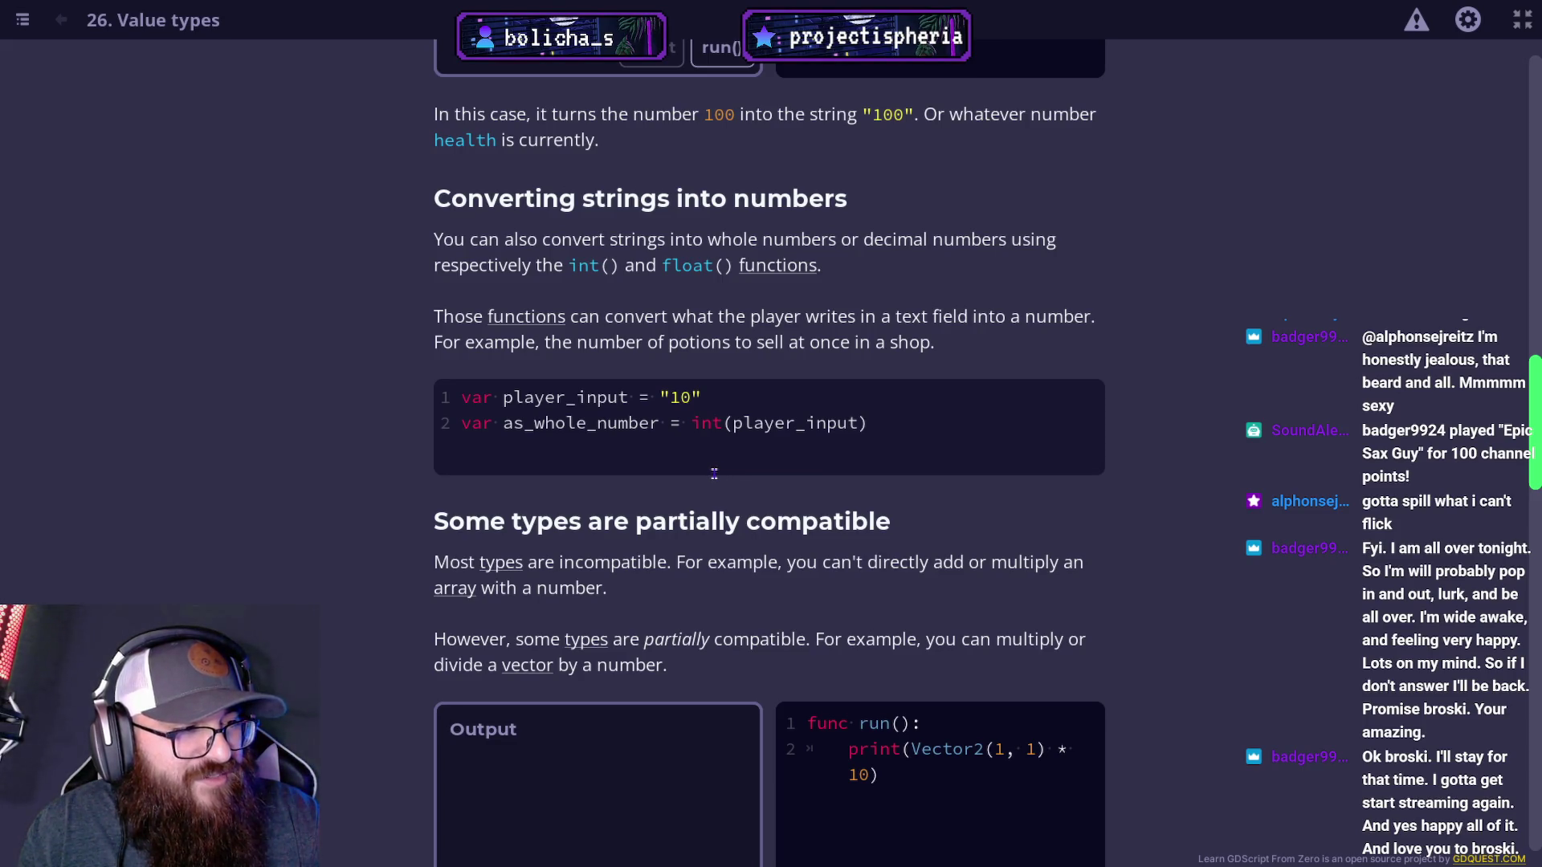
pyautogui.scroll(1, 689, 492)
pyautogui.scroll(-3, 689, 498)
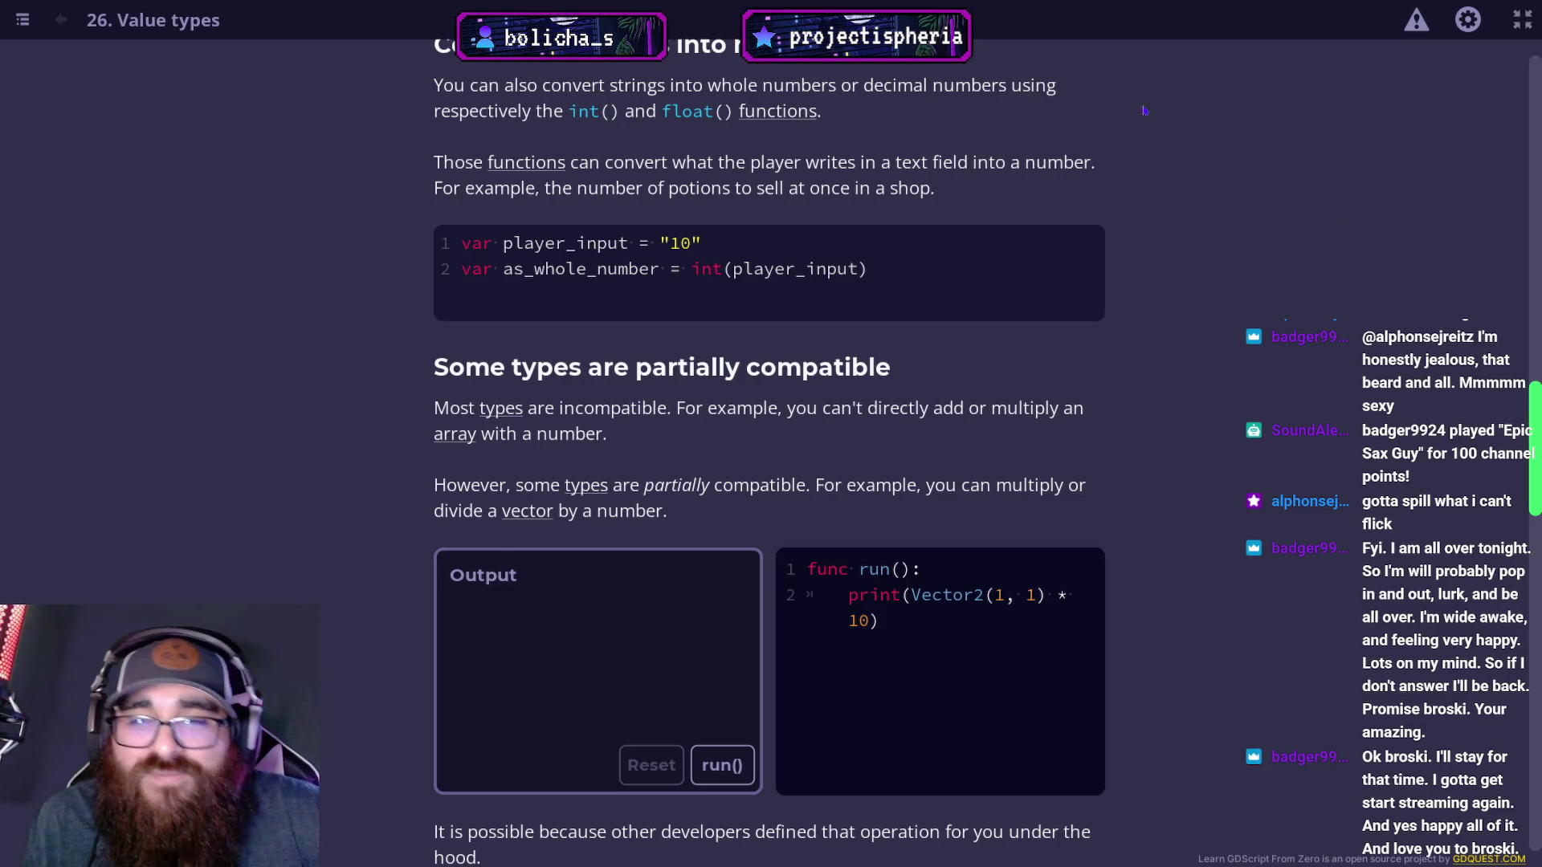
pyautogui.scroll(-2, 1146, 109)
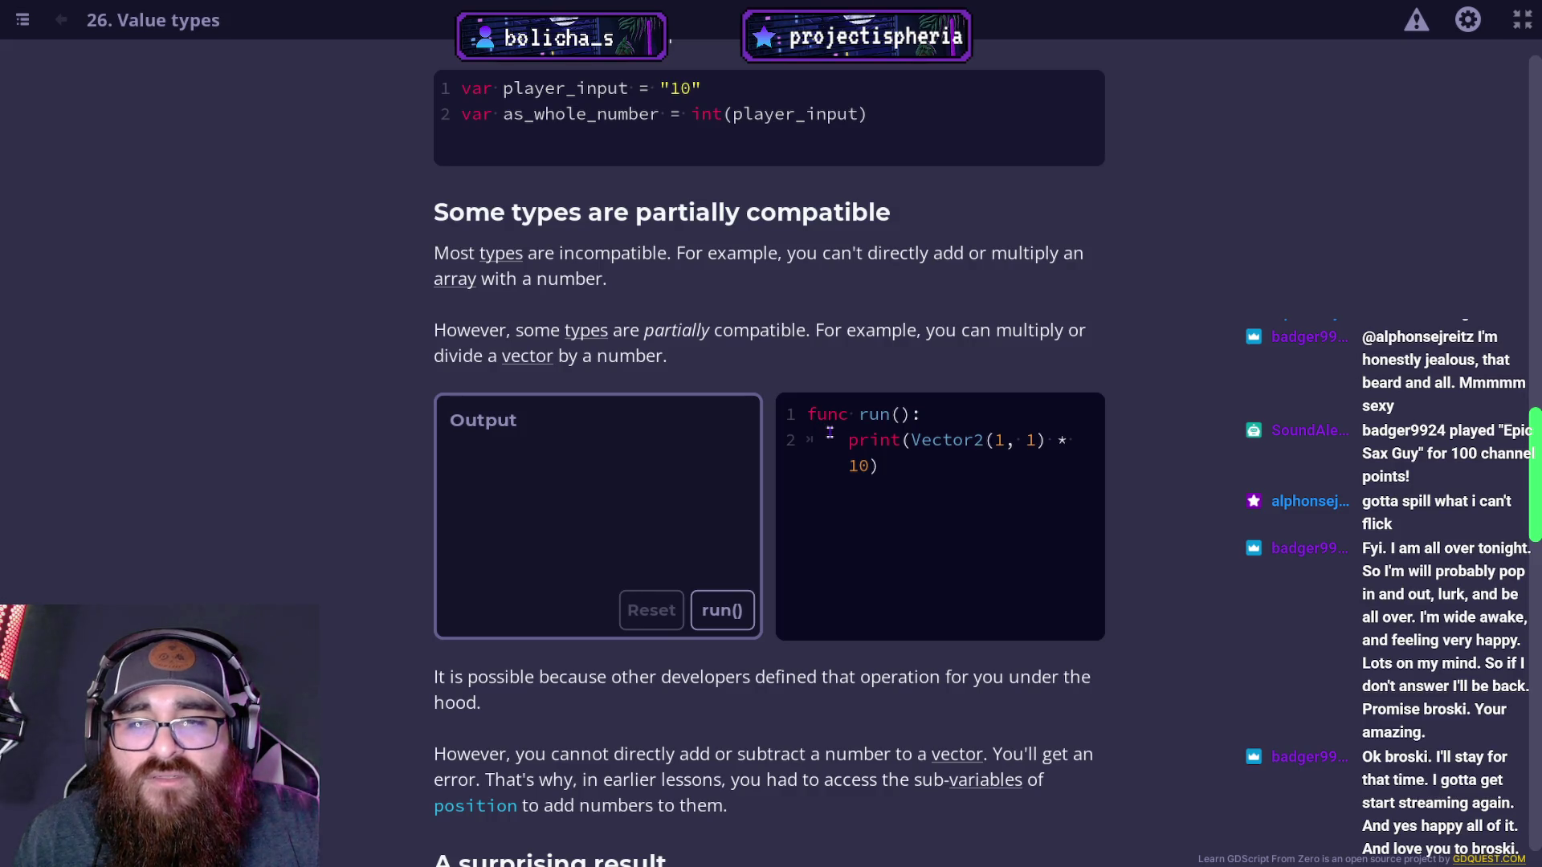
pyautogui.scroll(-2, 829, 433)
pyautogui.click(722, 456)
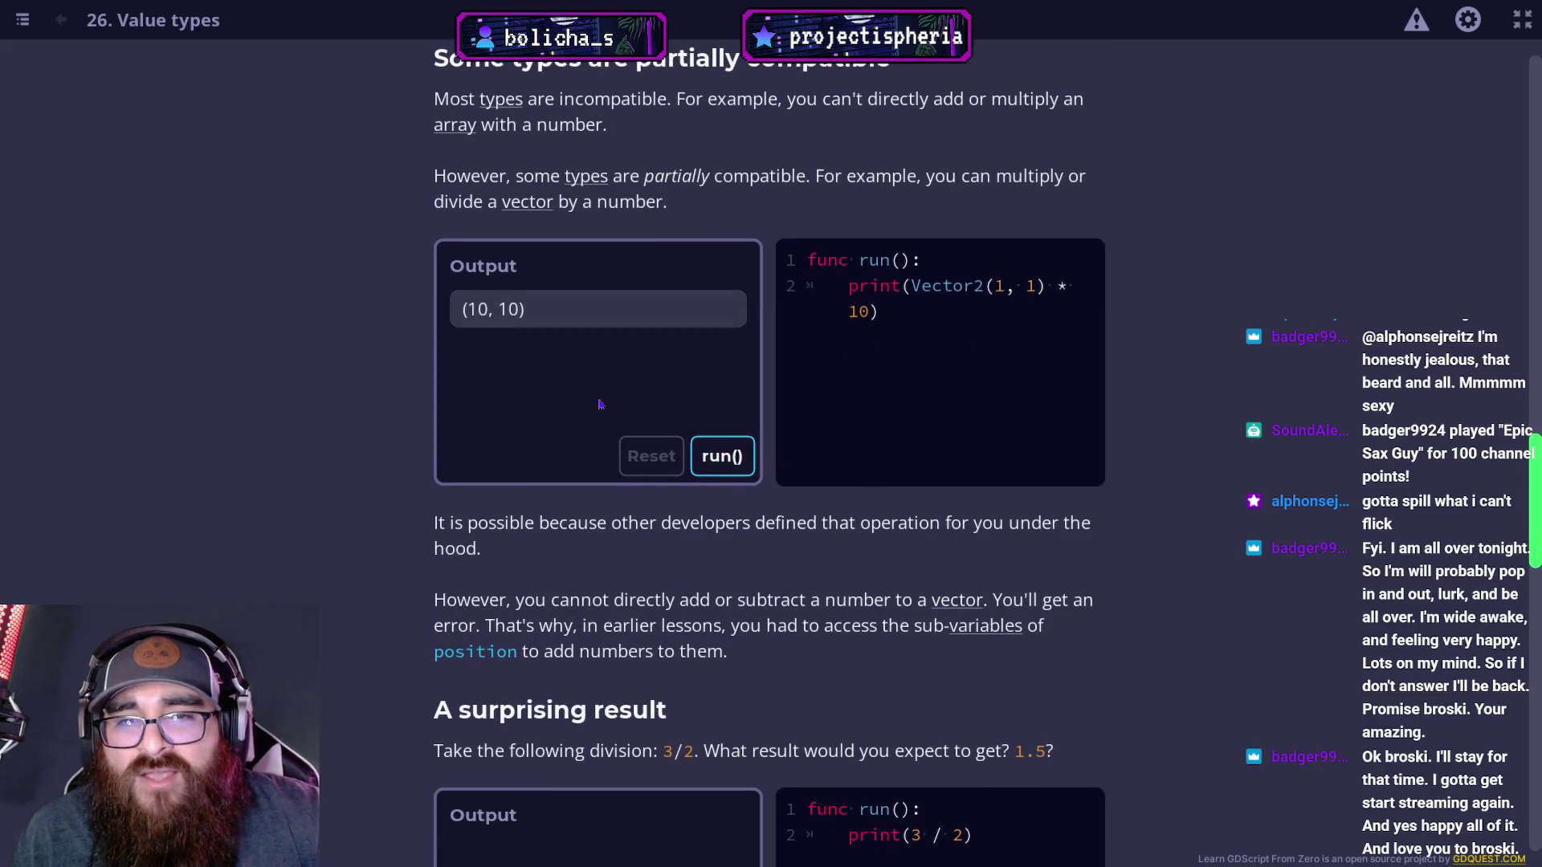
pyautogui.scroll(-4, 779, 268)
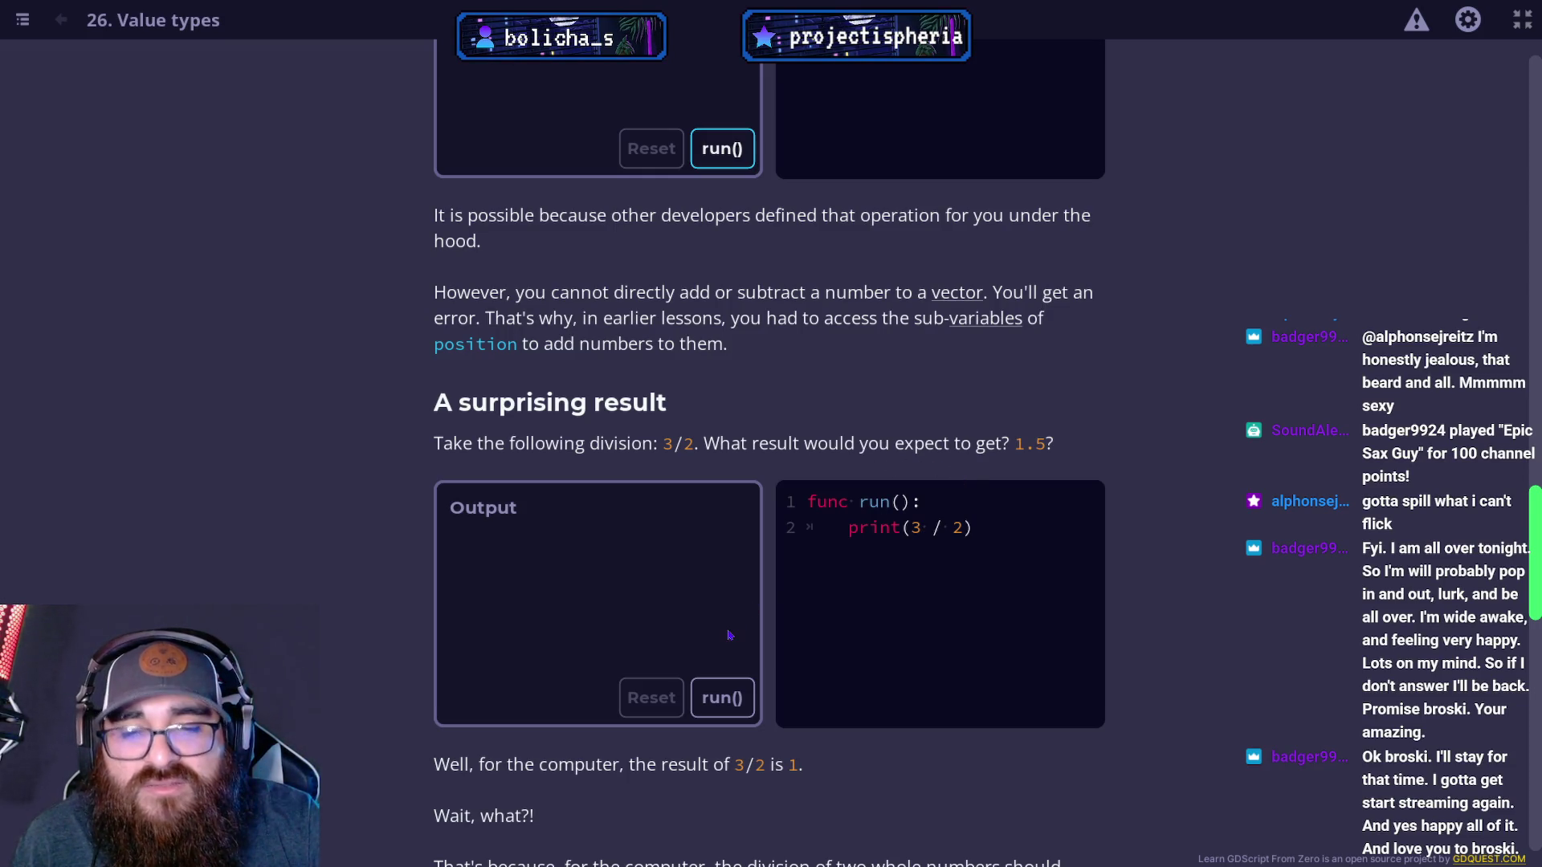
# Run print(3 / 2), which outputs 1, and read through the explanation below.
pyautogui.click(740, 698)
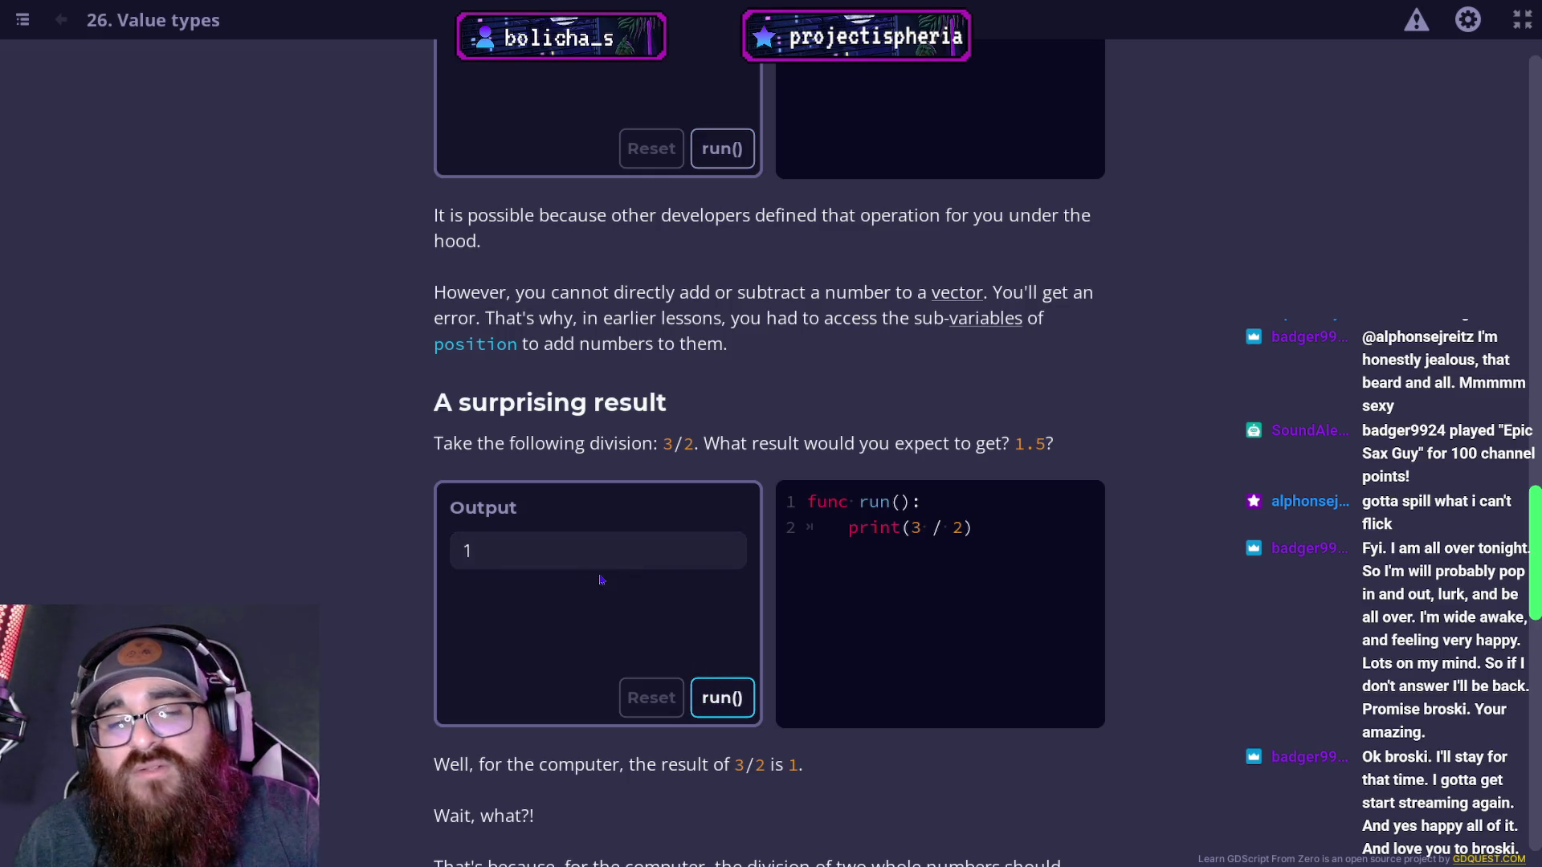
pyautogui.scroll(-3, 610, 586)
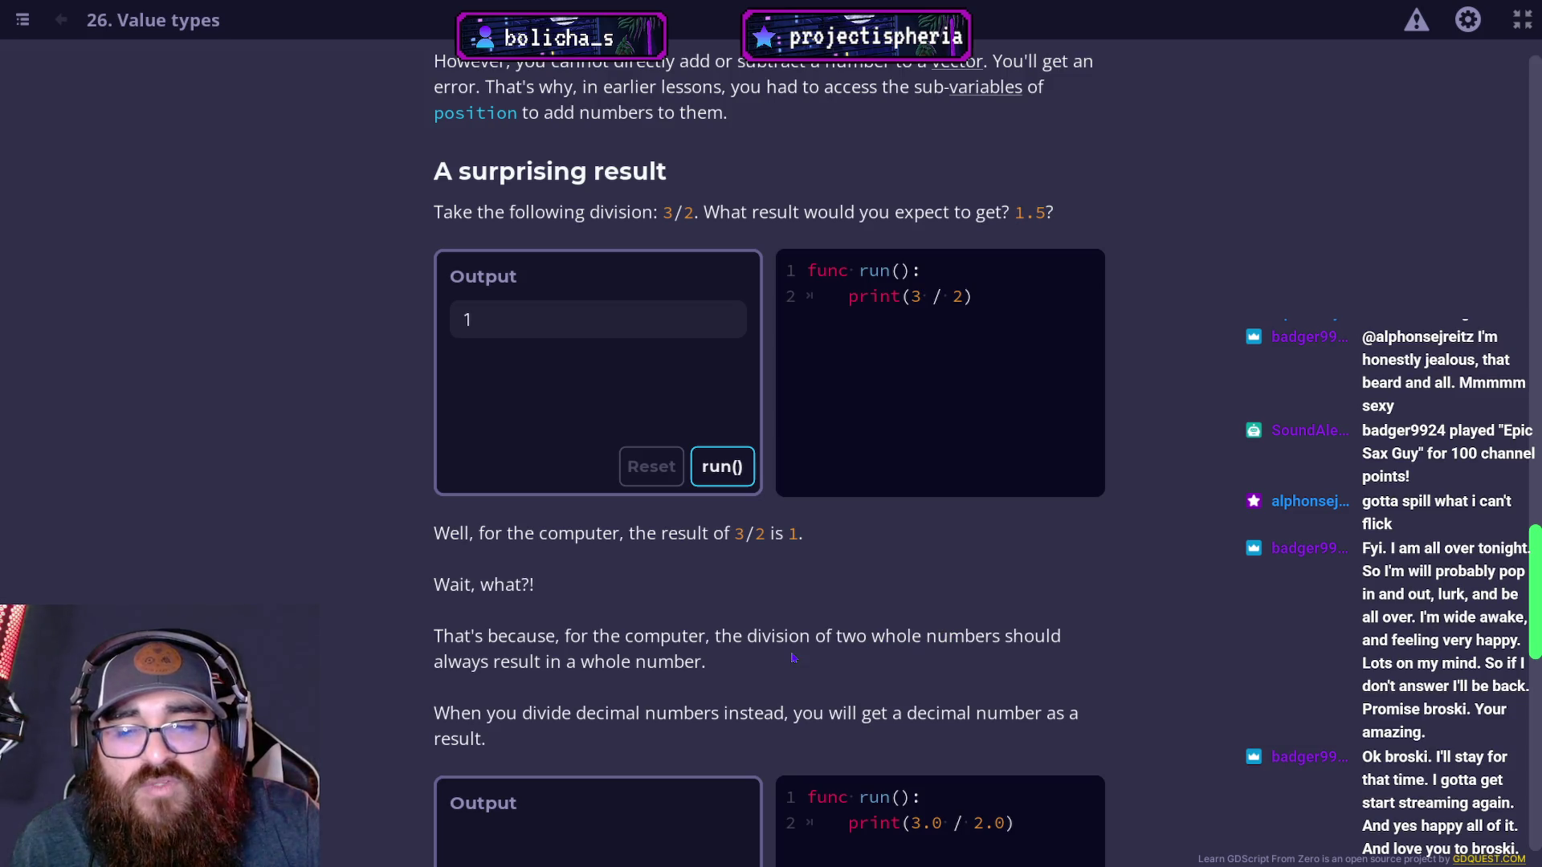
pyautogui.scroll(-3, 740, 643)
pyautogui.scroll(1, 591, 585)
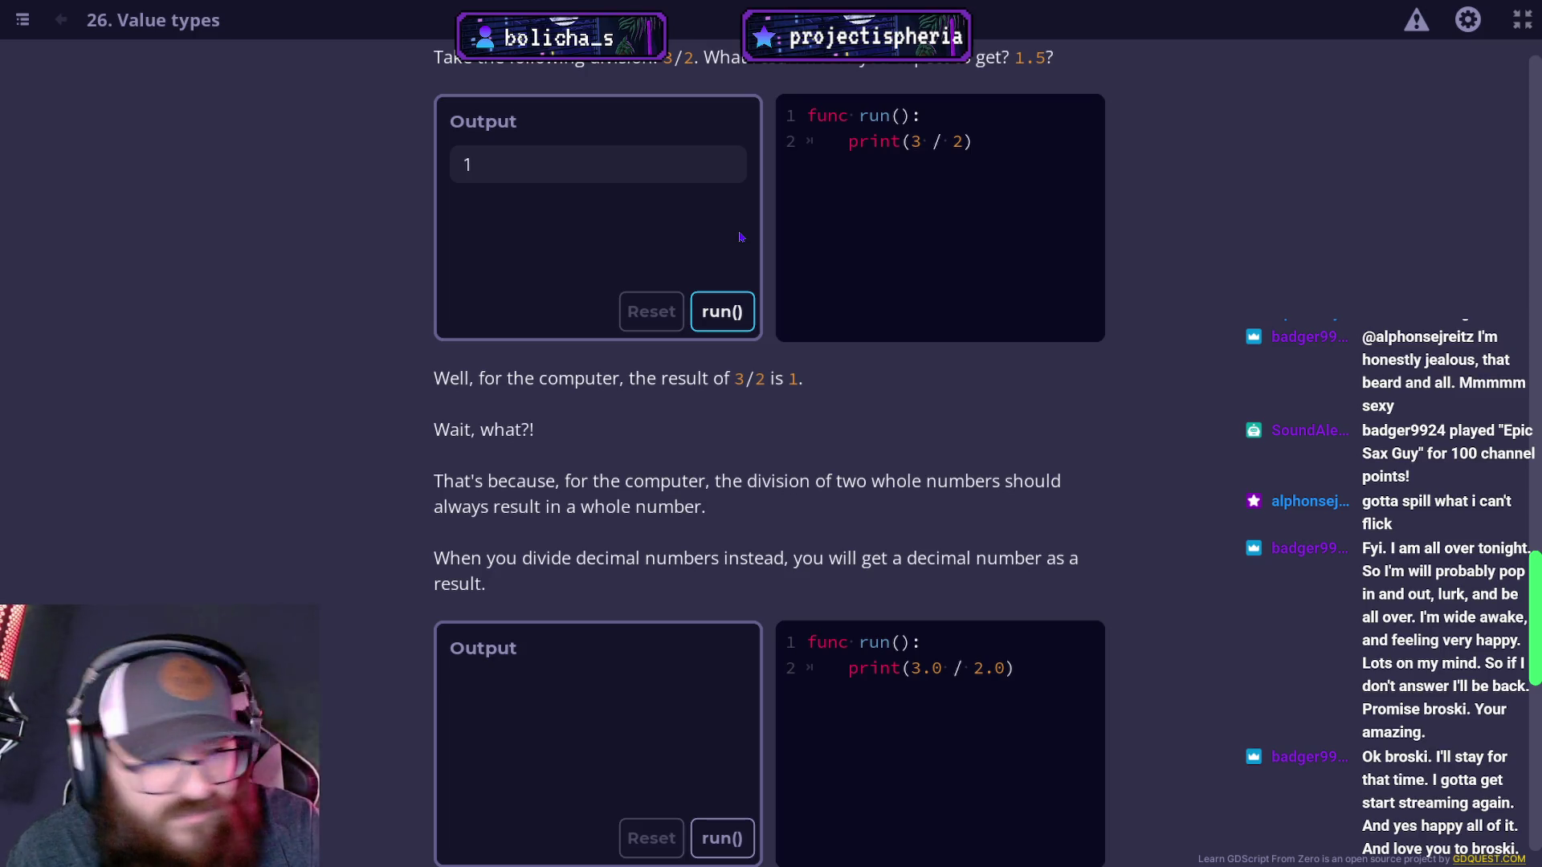
pyautogui.scroll(-1, 823, 313)
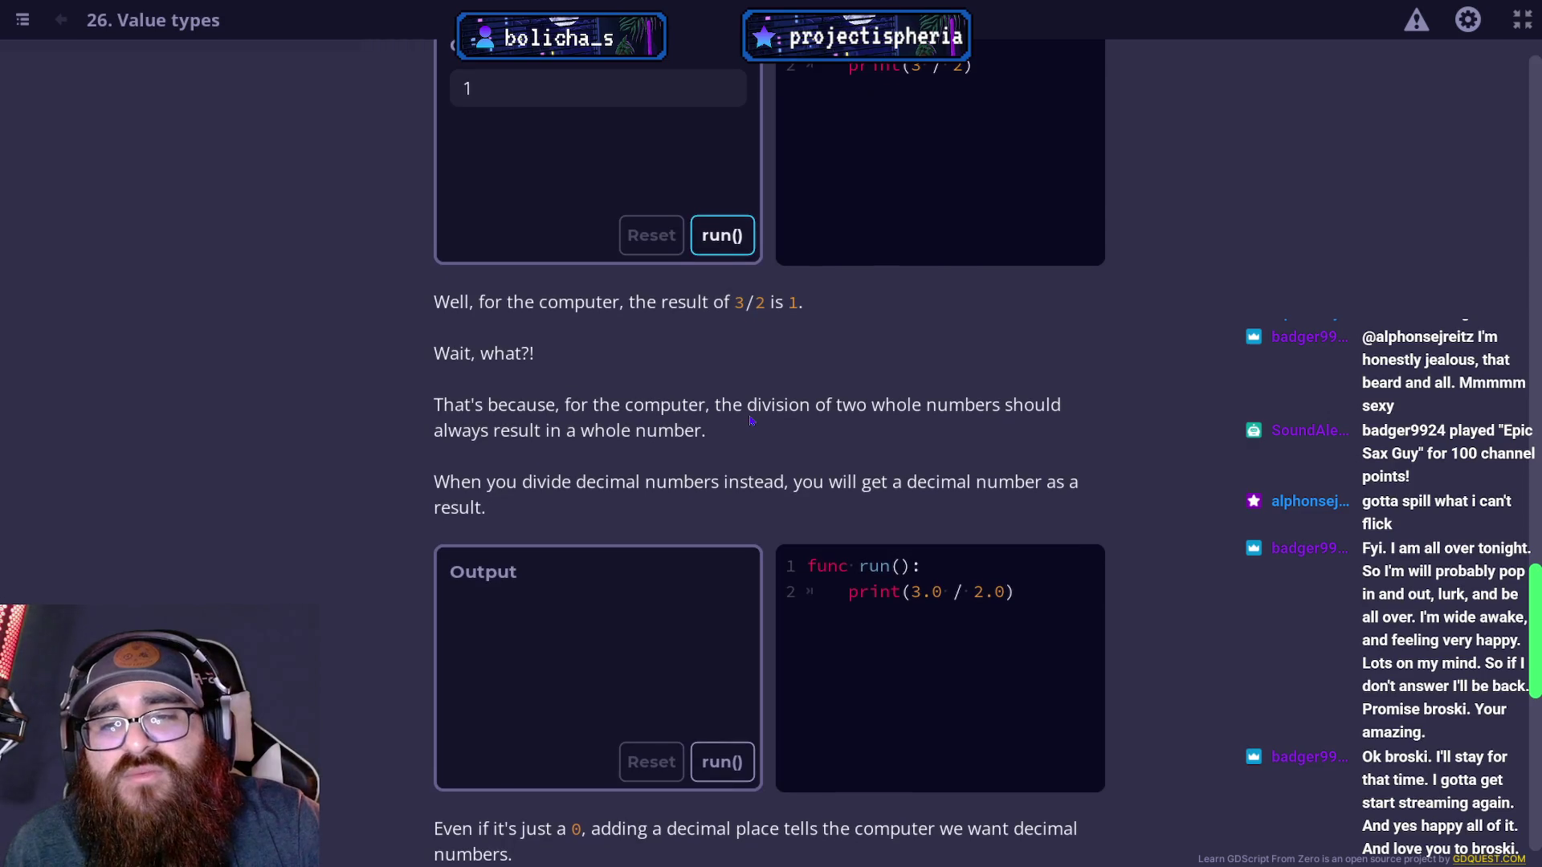
pyautogui.scroll(-1, 728, 398)
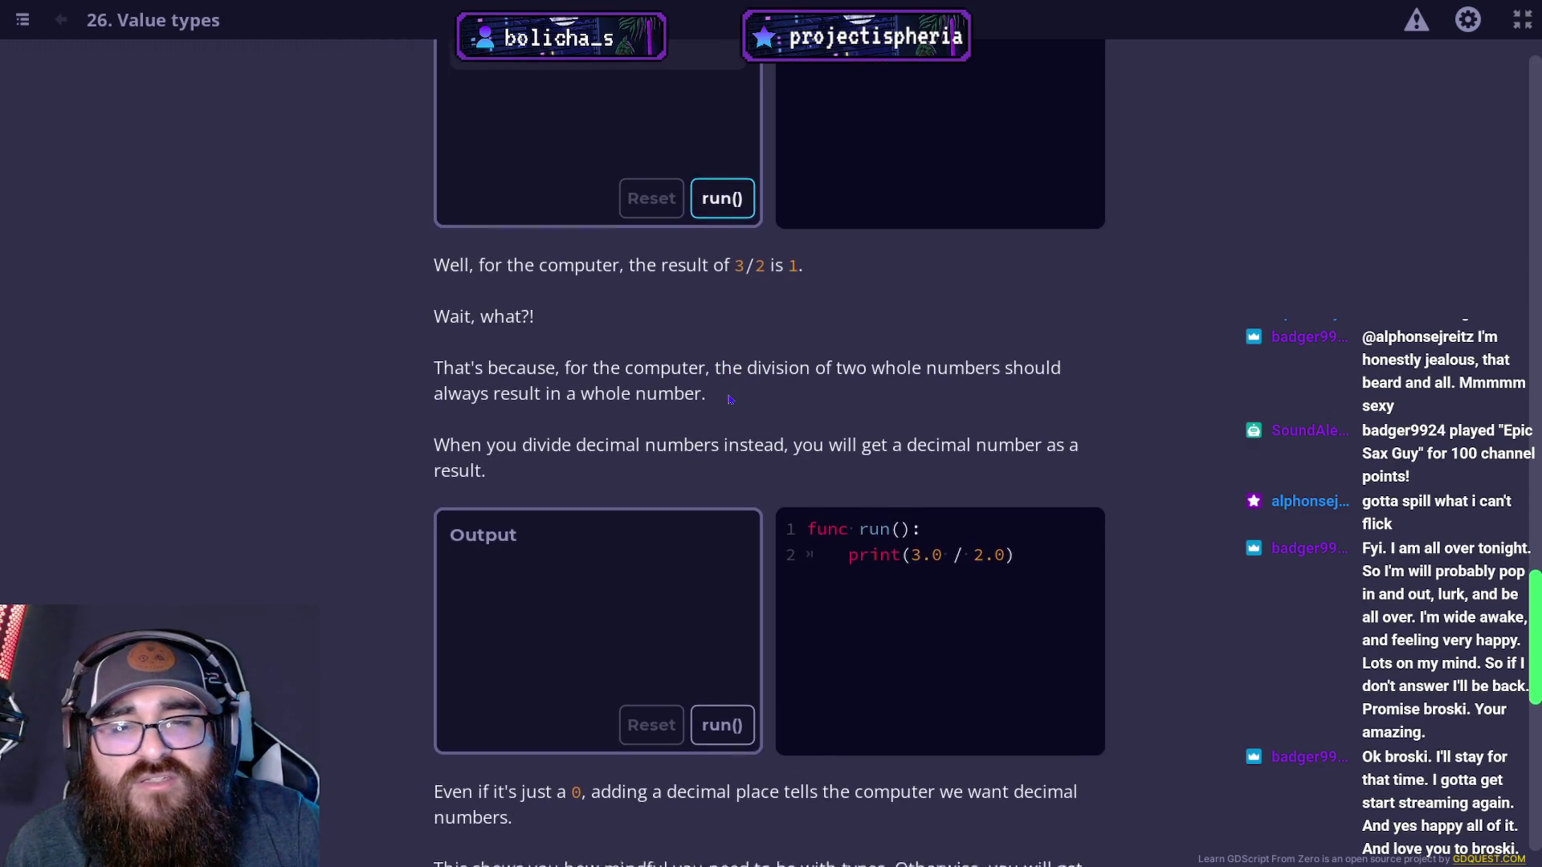
pyautogui.scroll(-6, 702, 418)
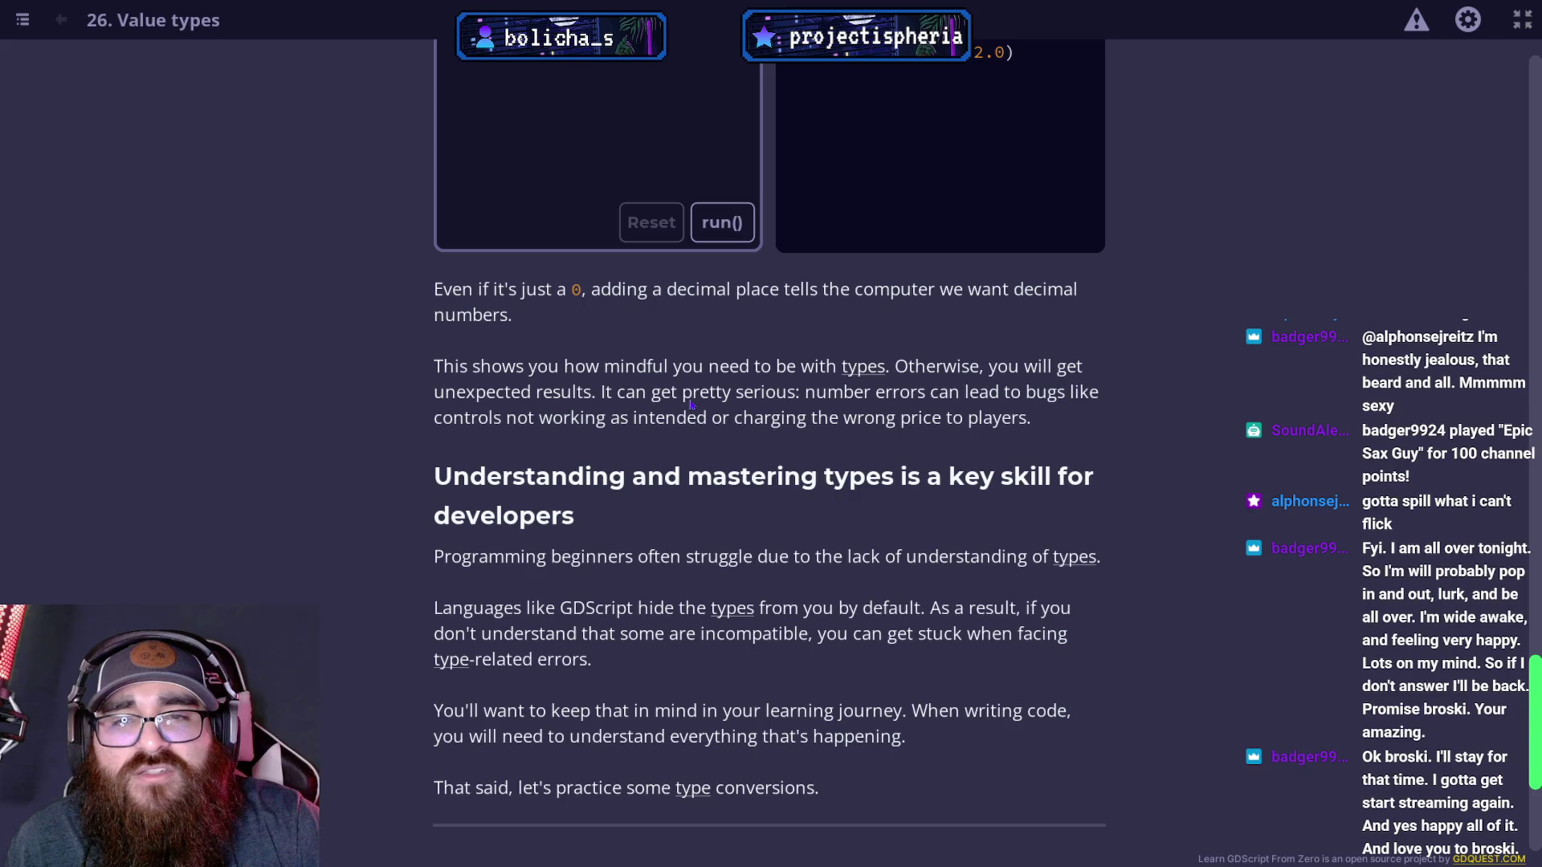
pyautogui.scroll(-1, 691, 405)
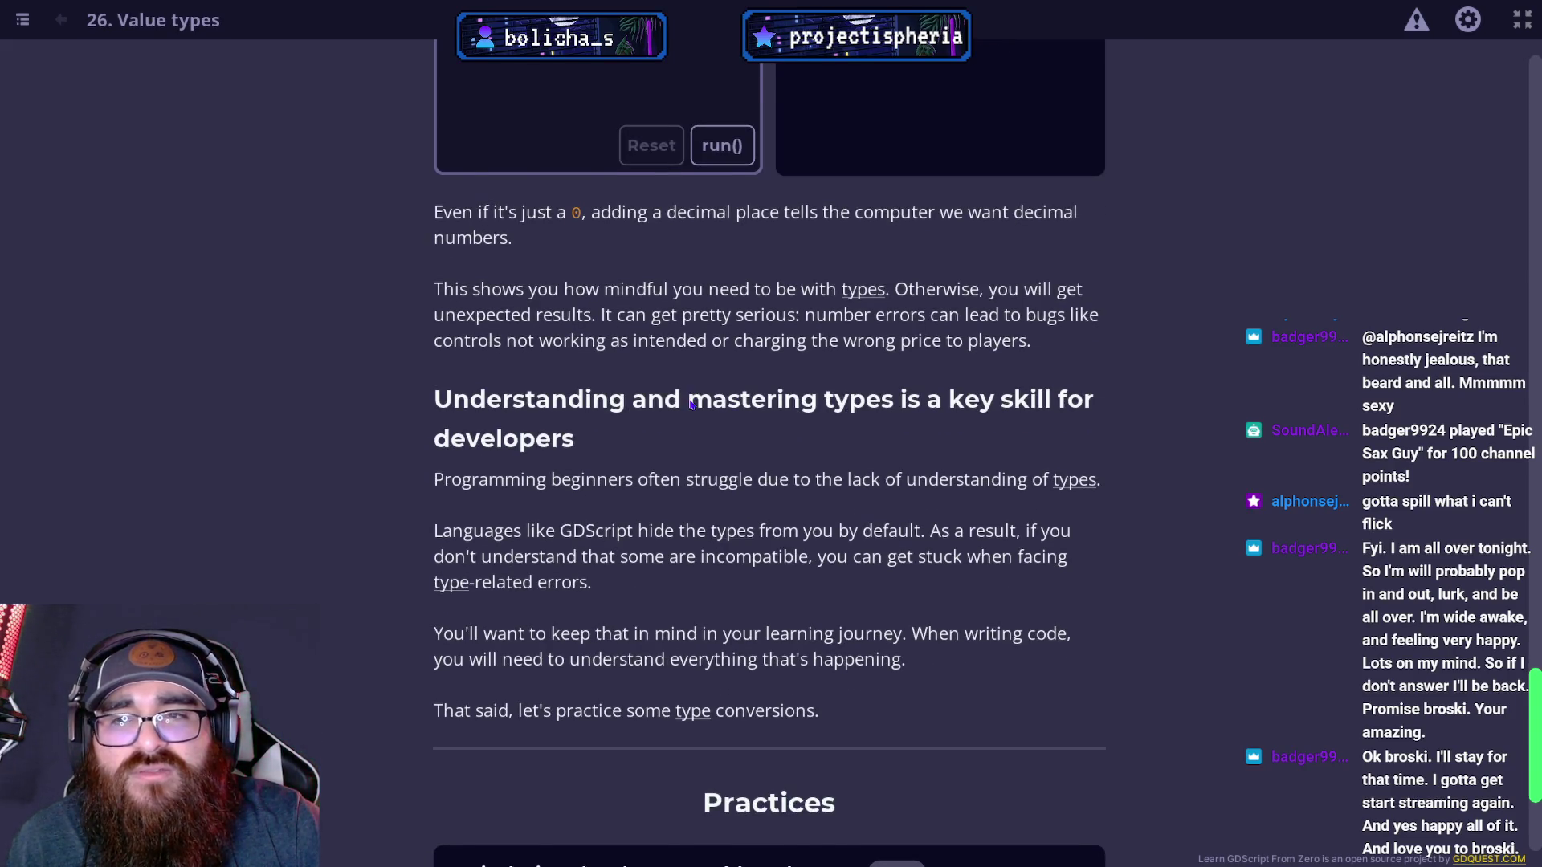
pyautogui.scroll(-1, 691, 405)
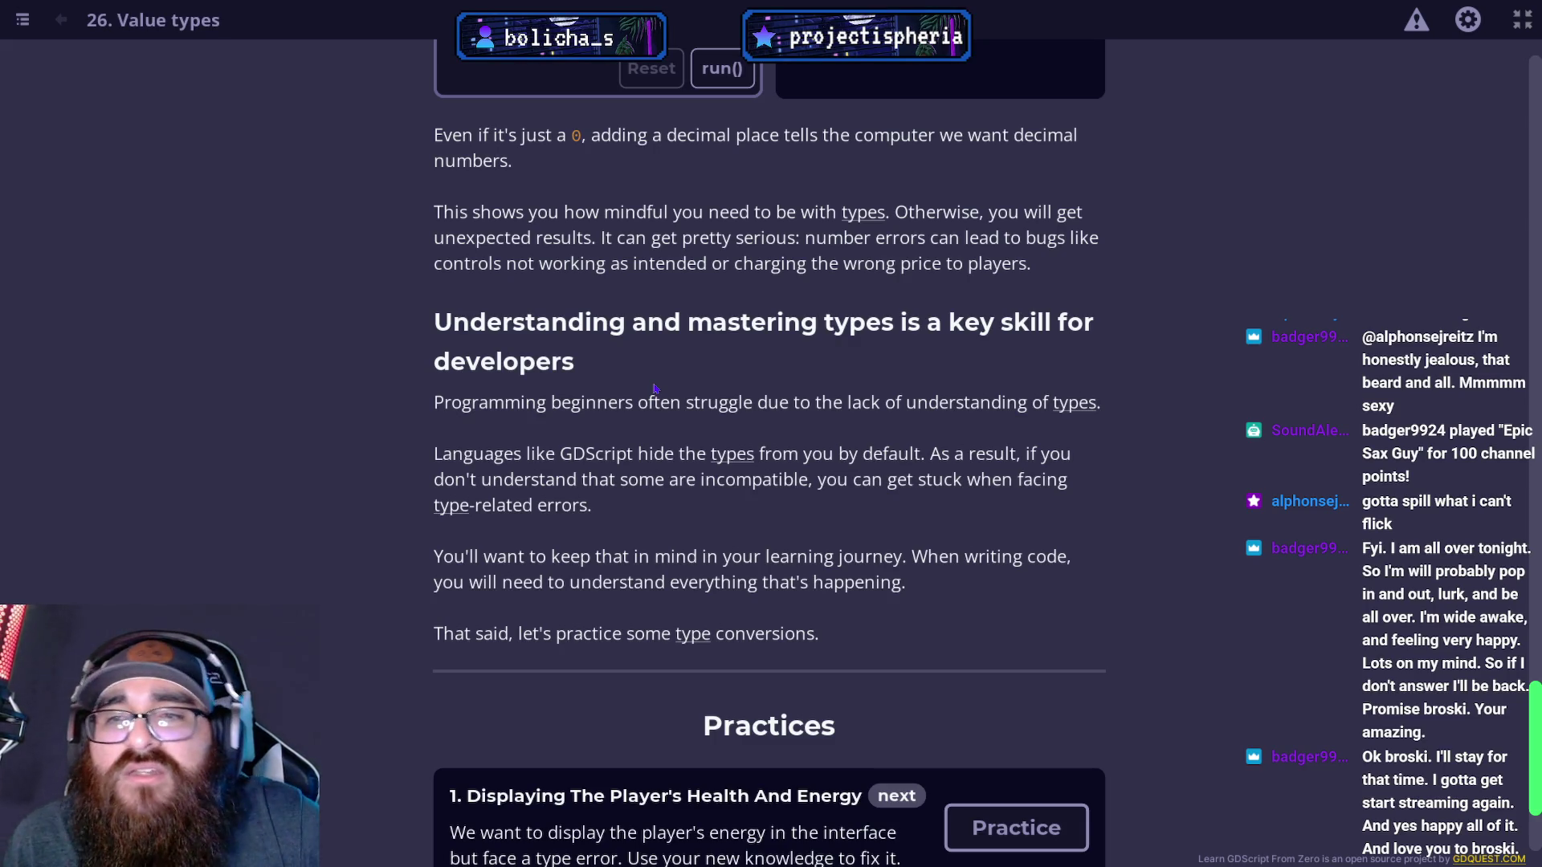
pyautogui.scroll(3, 683, 390)
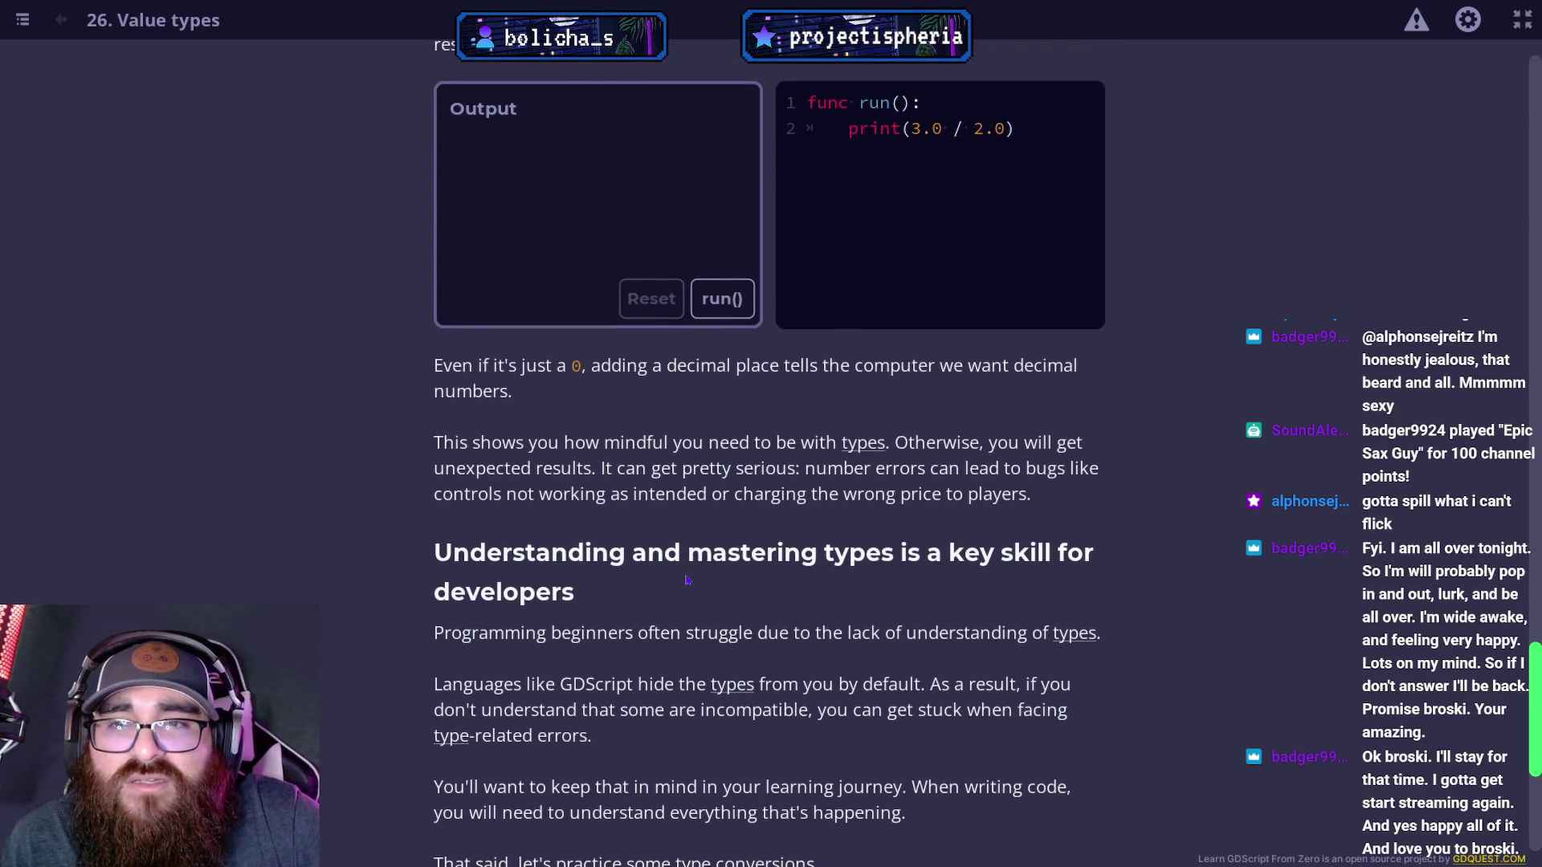
# Run the print(3.0 / 2.0) example, getting 1.5, and scroll toward the Practices list.
pyautogui.scroll(2, 754, 514)
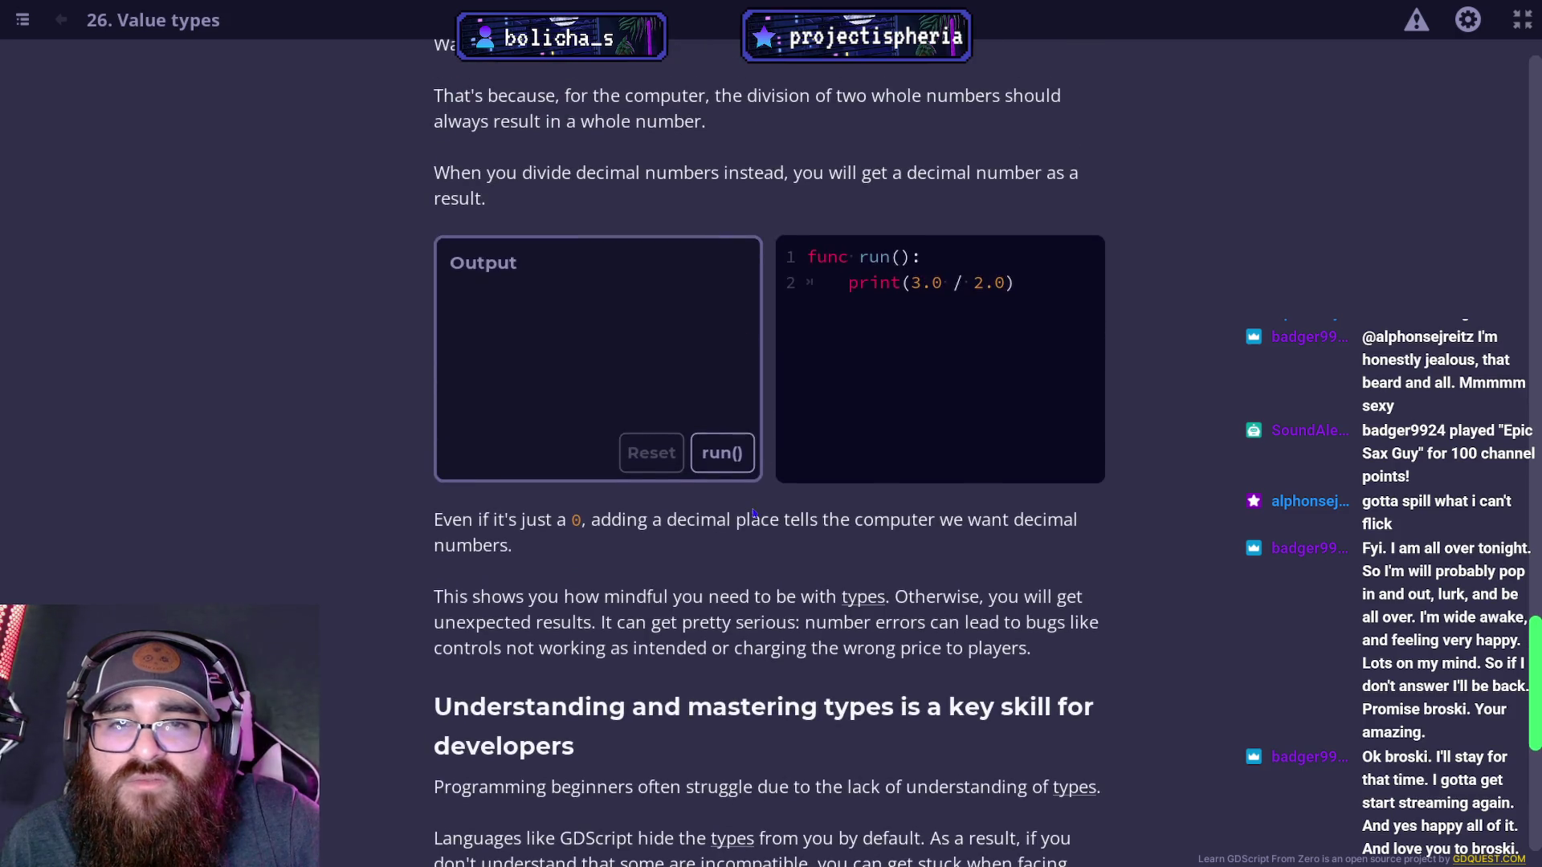
pyautogui.click(712, 456)
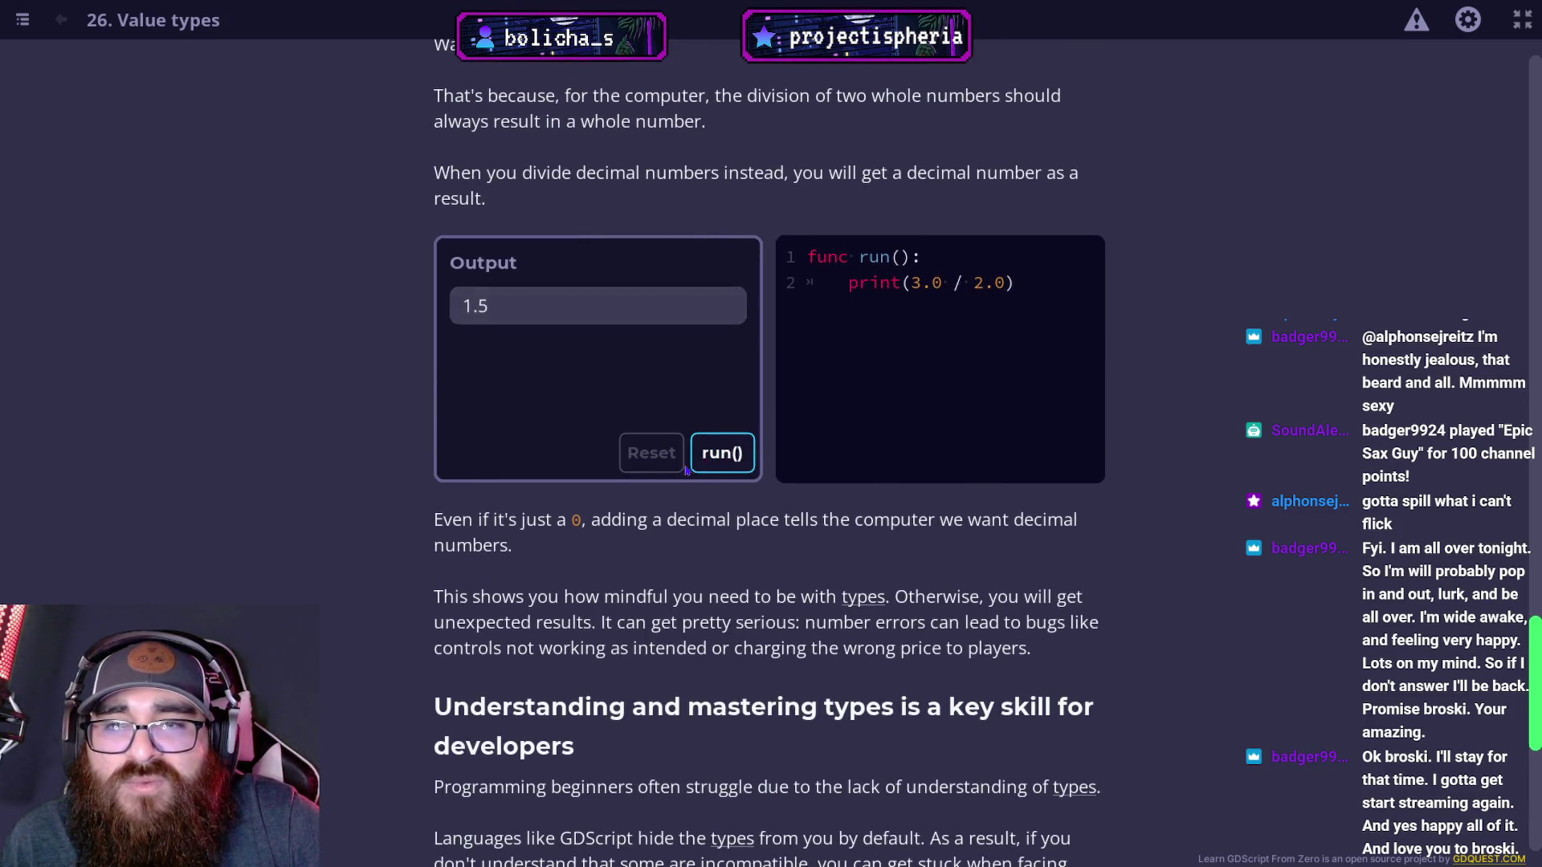
pyautogui.scroll(-4, 507, 511)
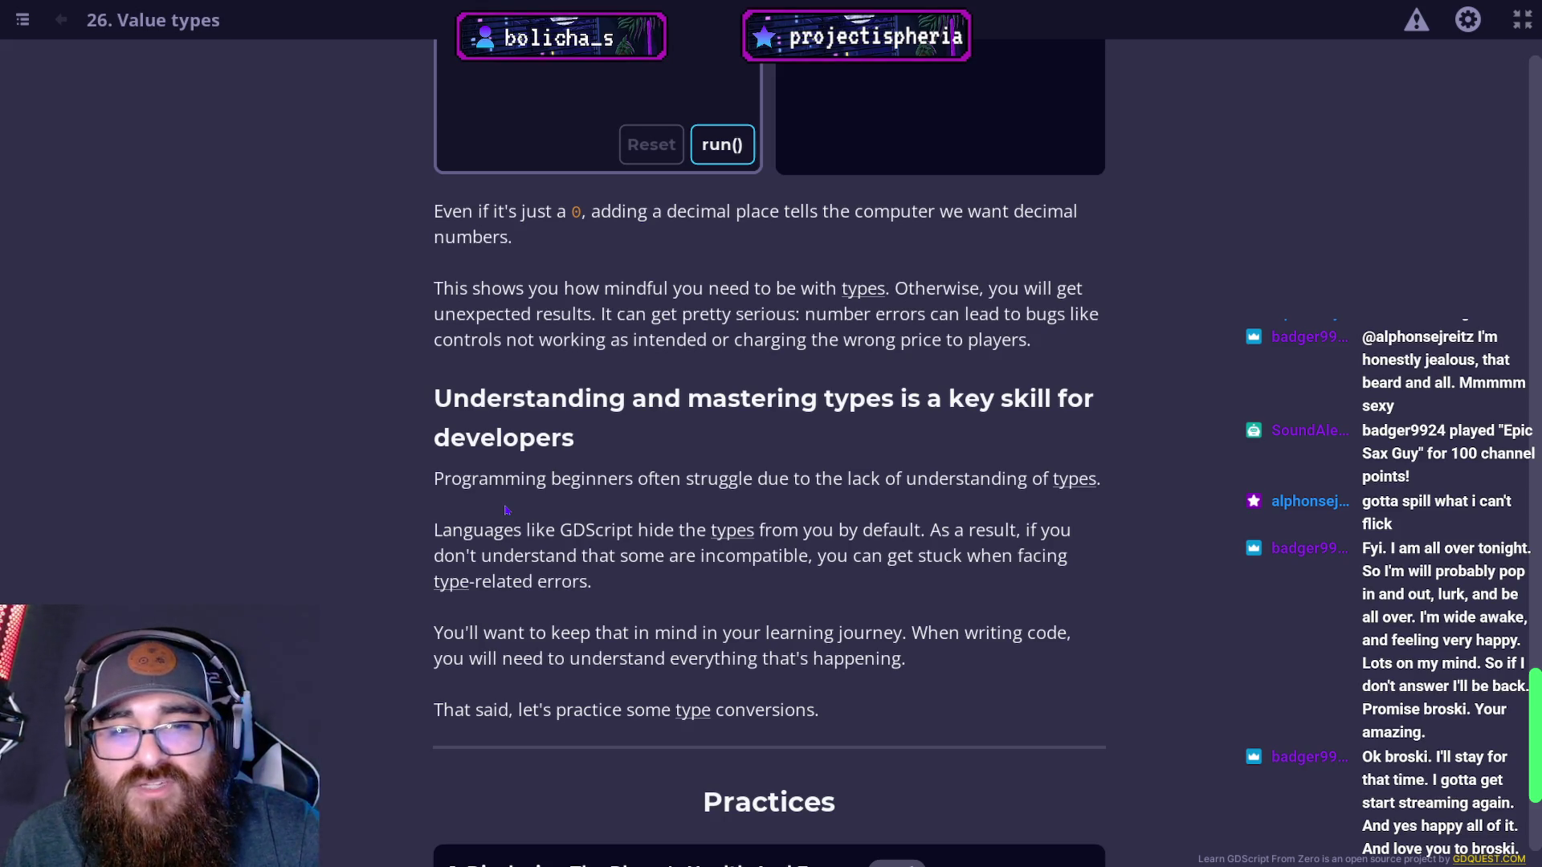
pyautogui.scroll(-3, 505, 518)
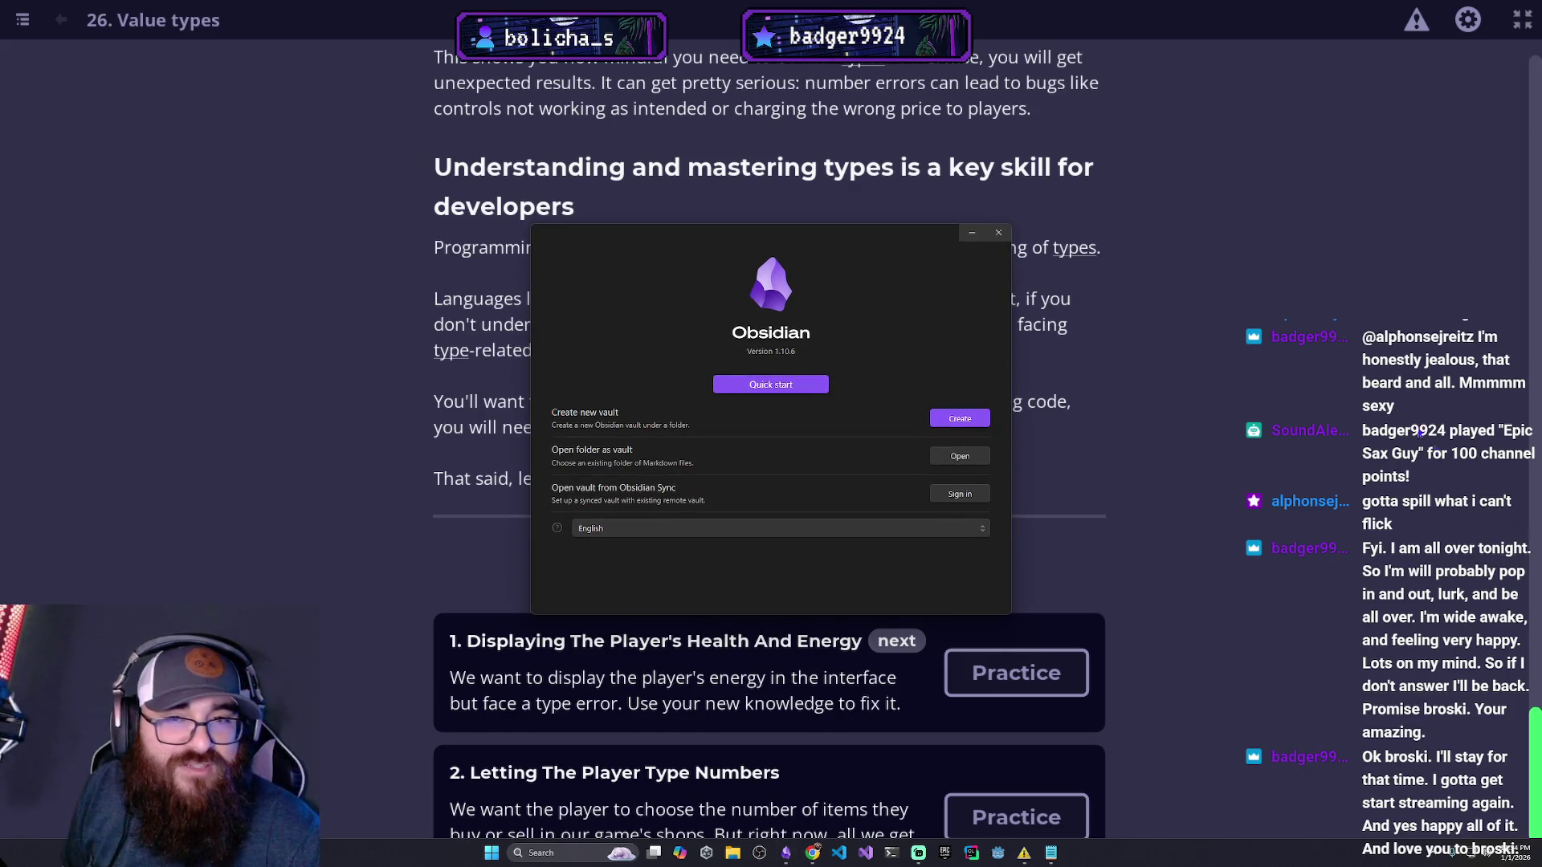
# Close the Obsidian vault-picker window to return to the Value types lesson.
pyautogui.click(998, 232)
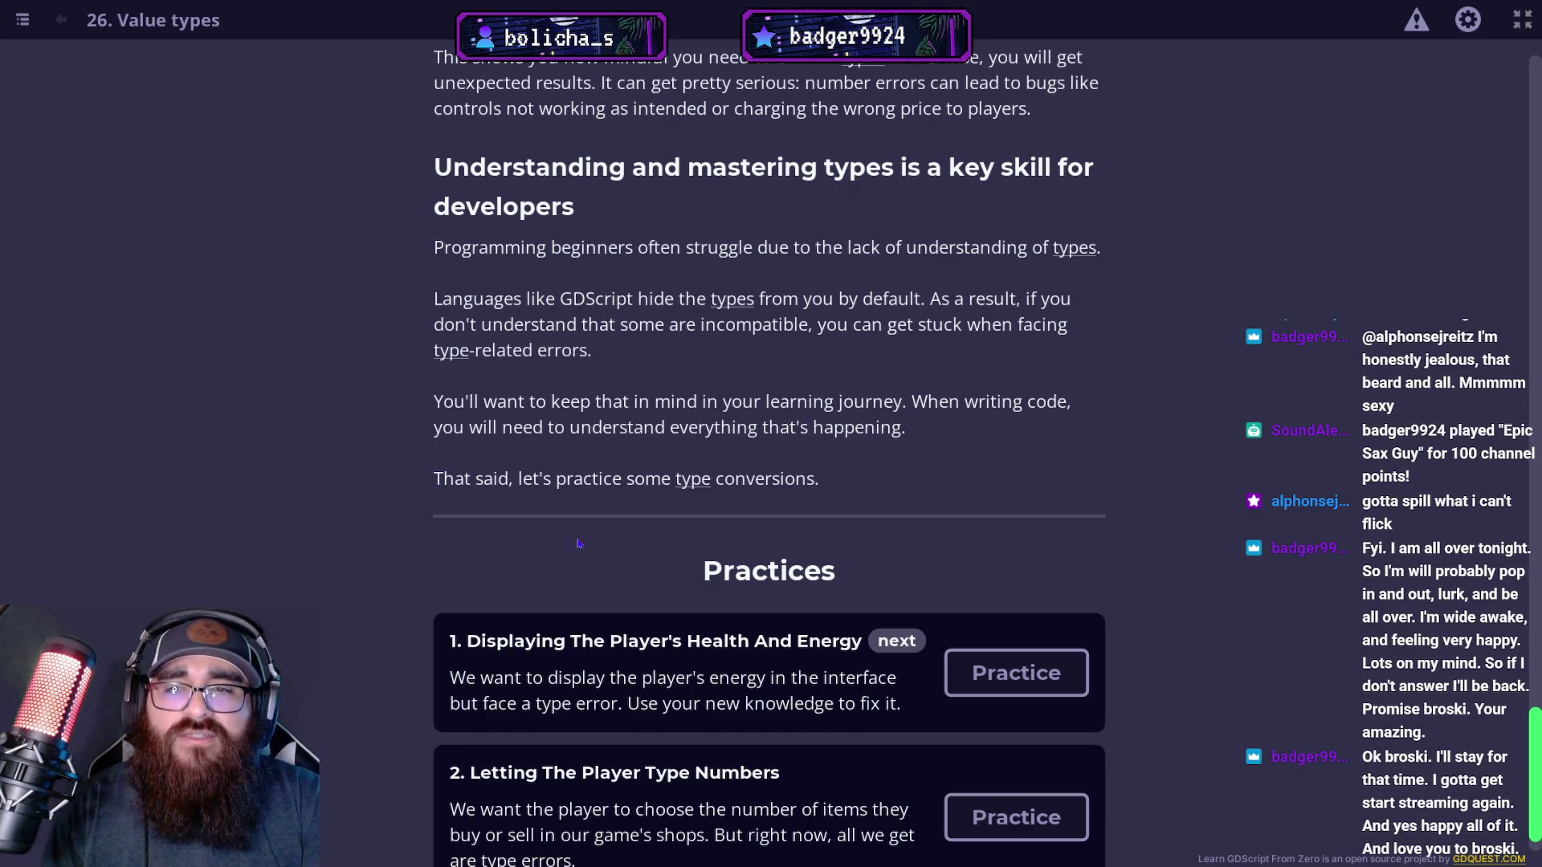
pyautogui.scroll(-1, 566, 540)
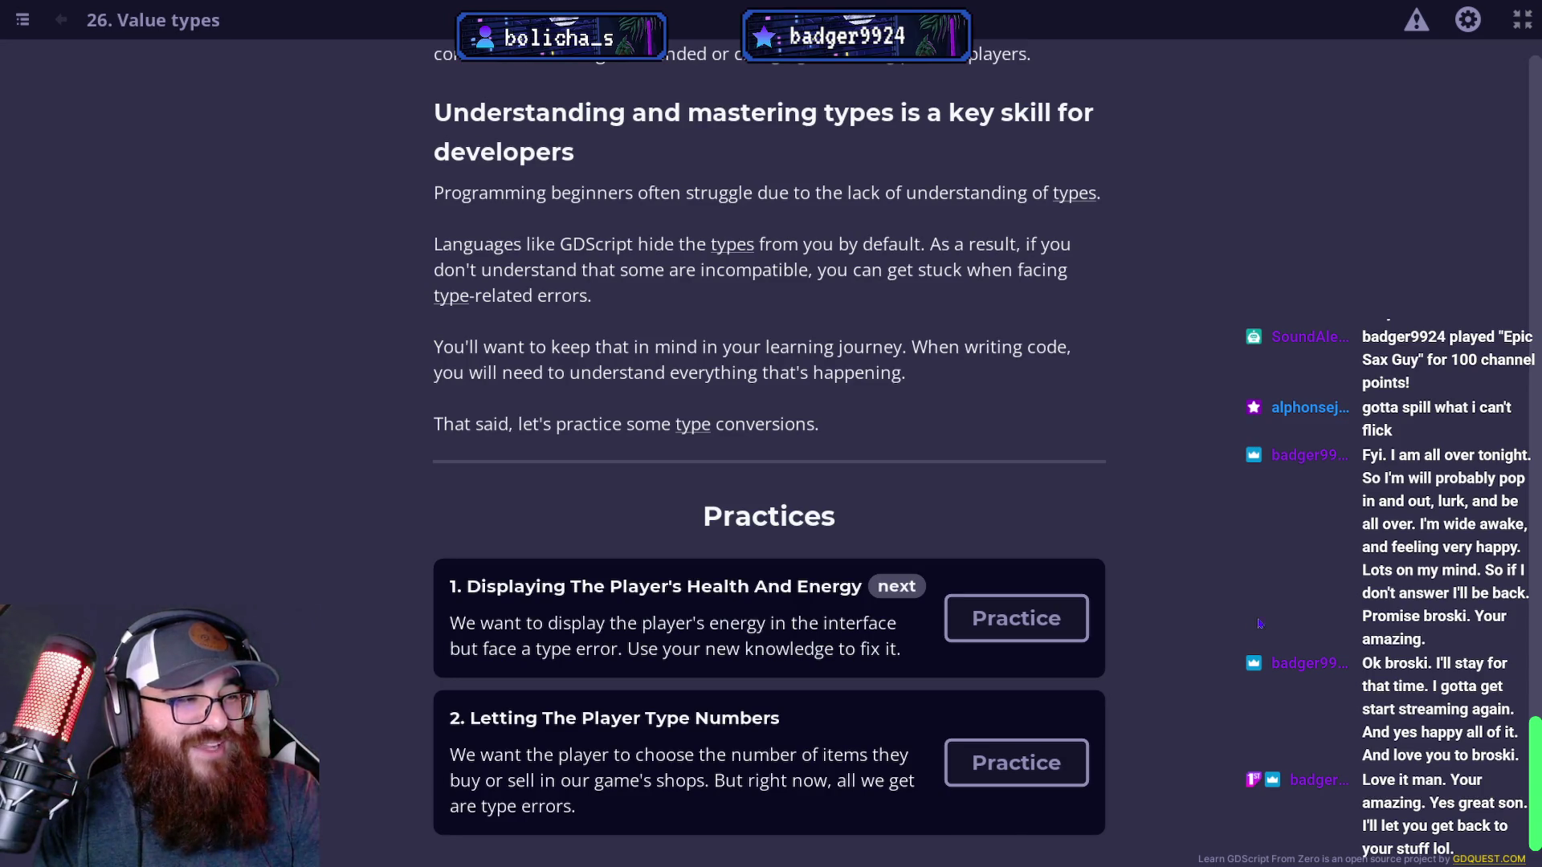
pyautogui.click(1036, 615)
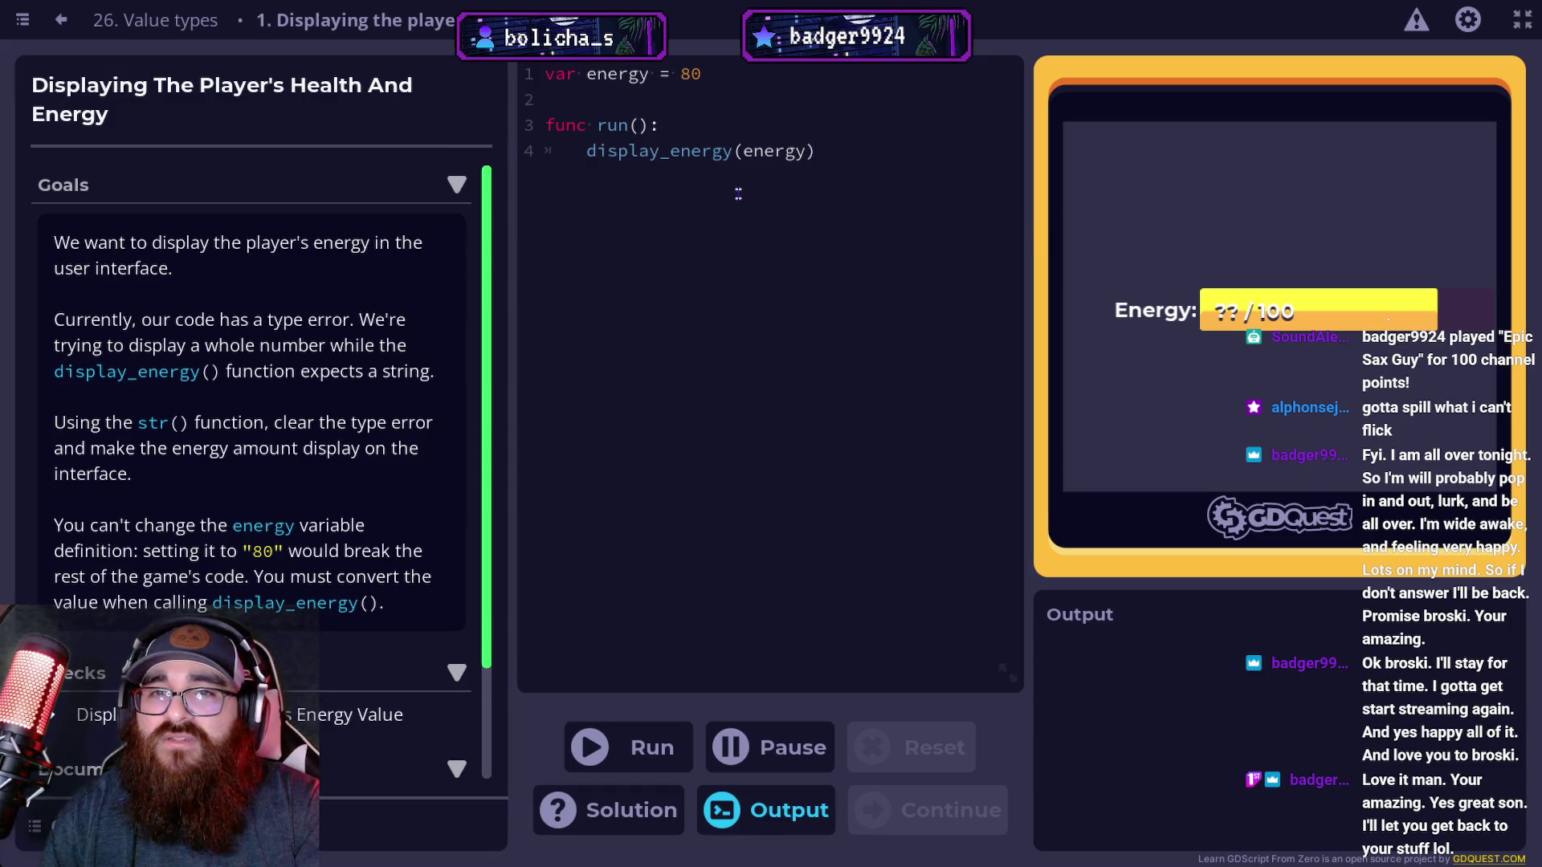
pyautogui.click(736, 142)
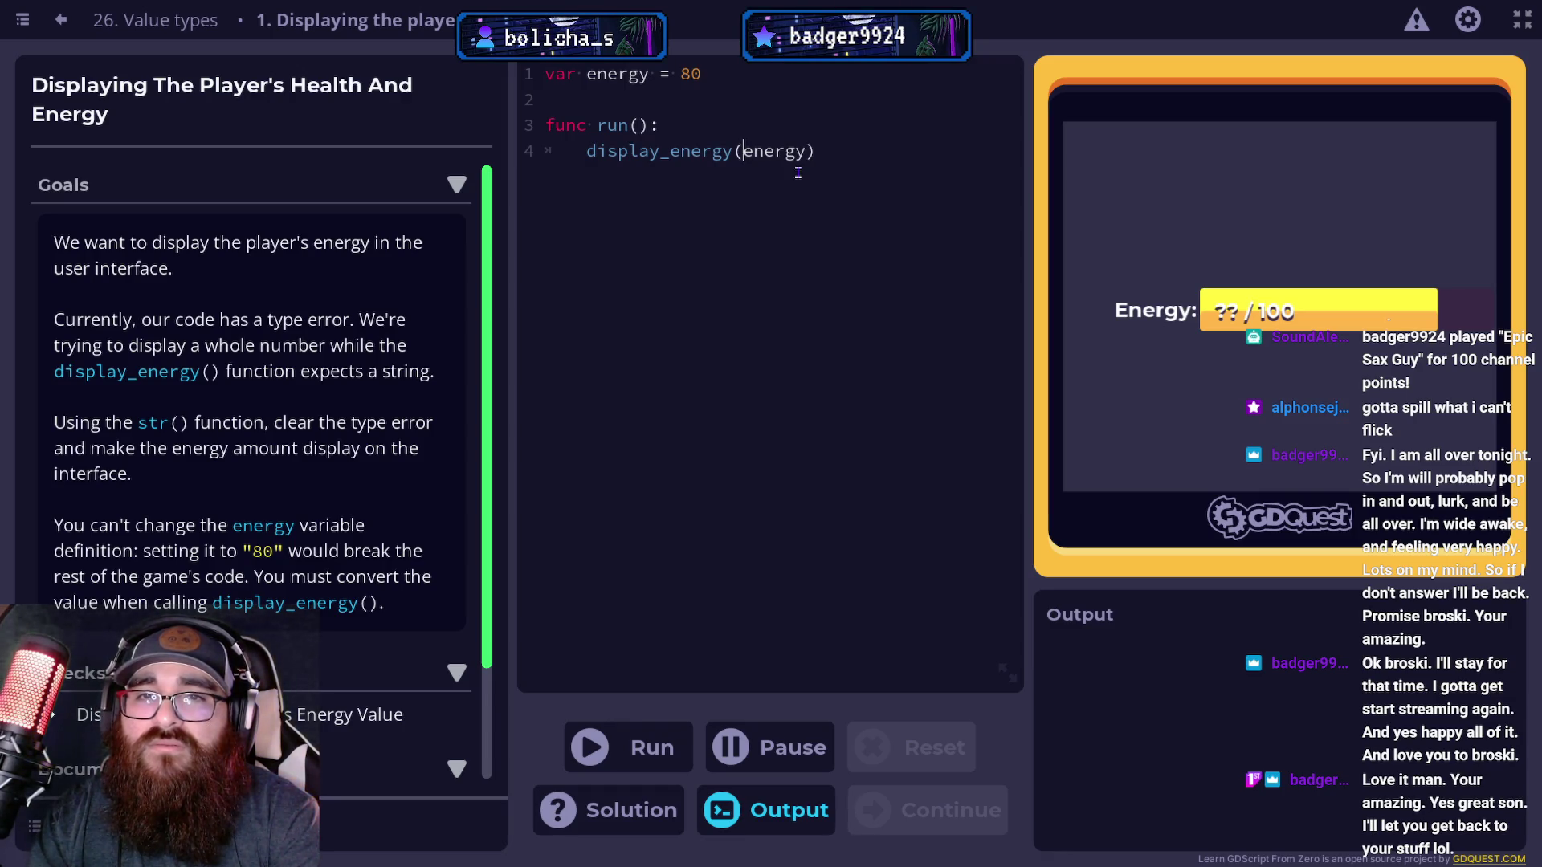
# Wrap energy in str() so line 4 reads display_energy(str(energy)), then run it.
pyautogui.write('str()')
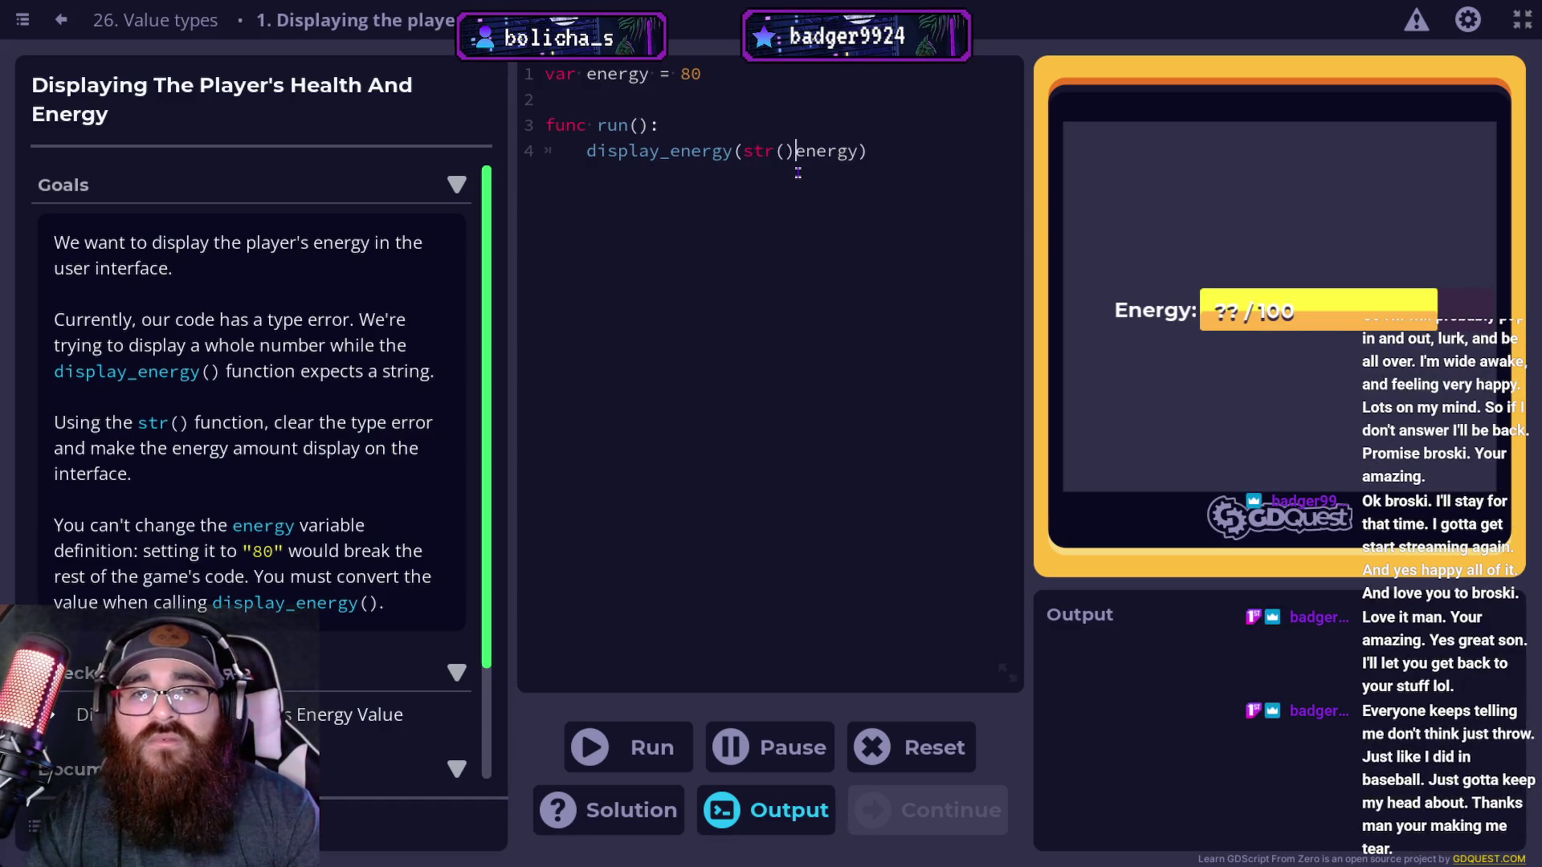
pyautogui.hotkey('ctrl', 'shift', 'Right')
pyautogui.hotkey('ctrl', 'x')
pyautogui.press('Left')
pyautogui.hotkey('ctrl', 'v')
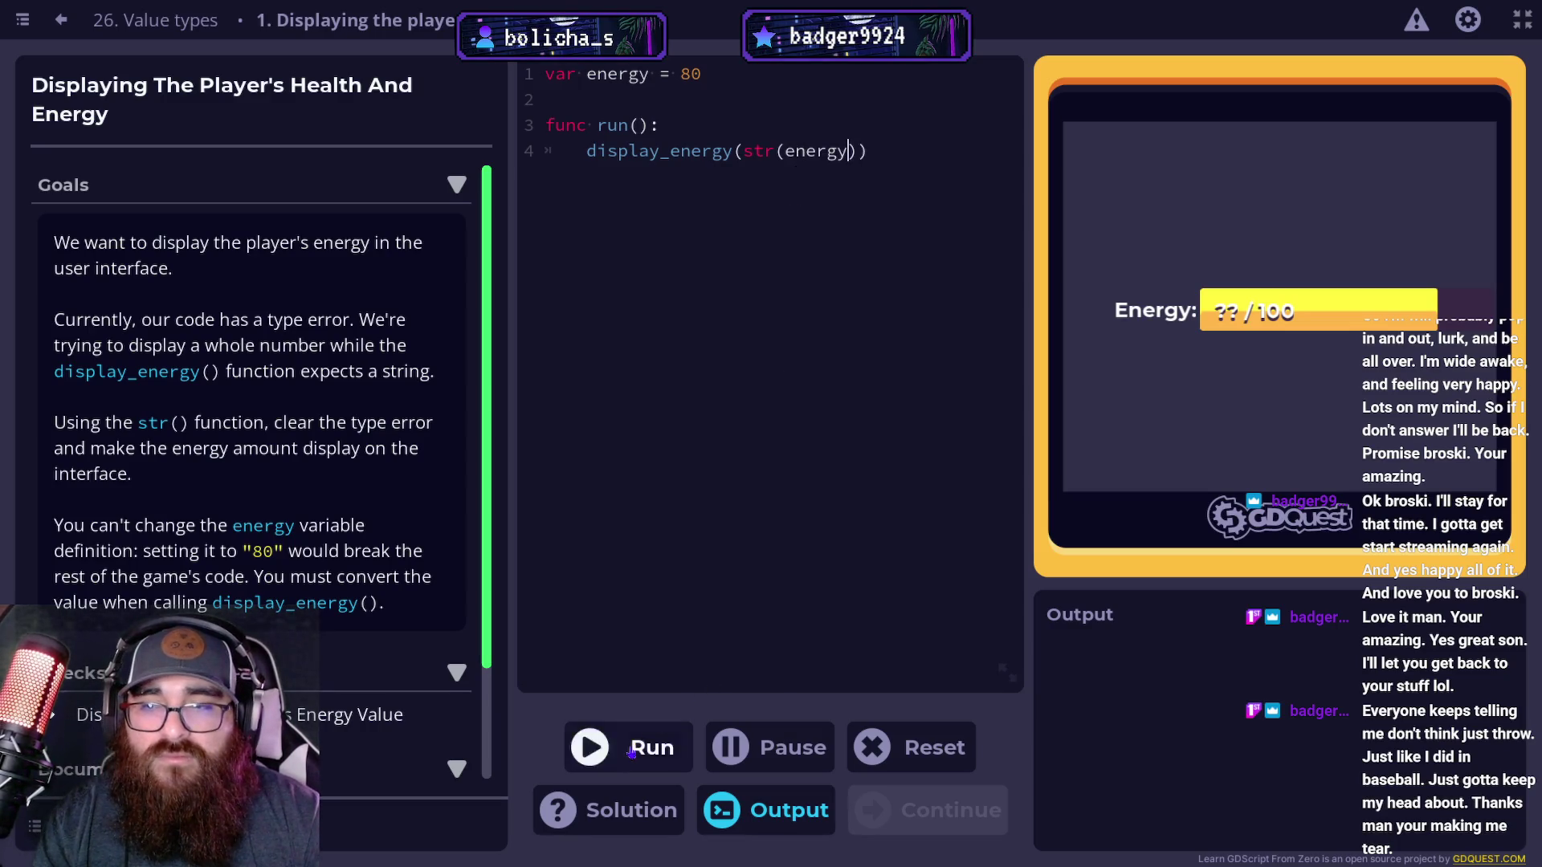
pyautogui.click(631, 751)
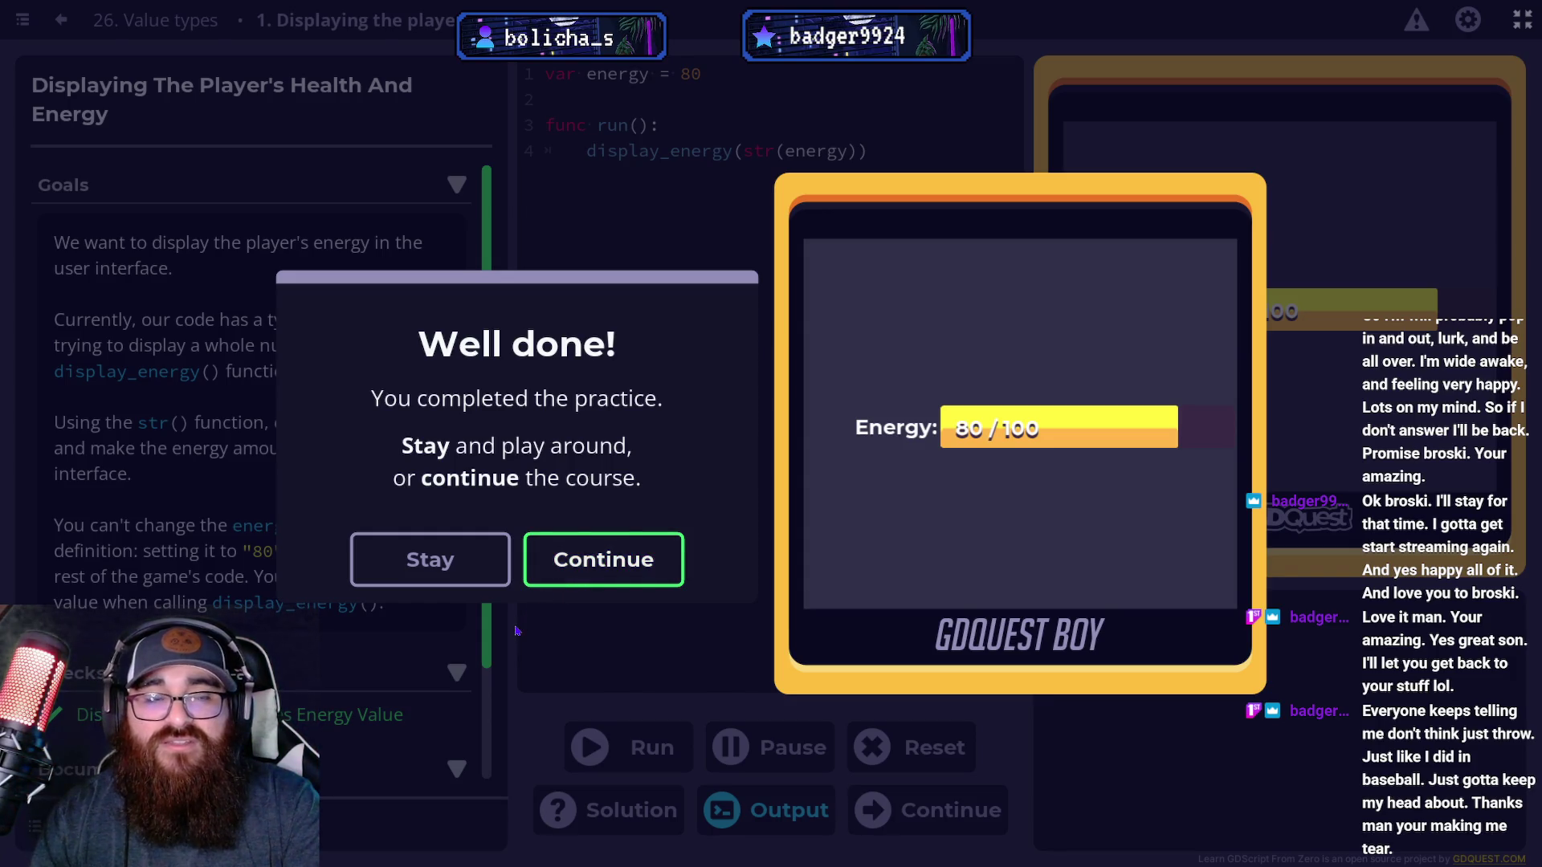
# Move on to the 'Letting The Player Type Numbers' practice.
pyautogui.click(621, 583)
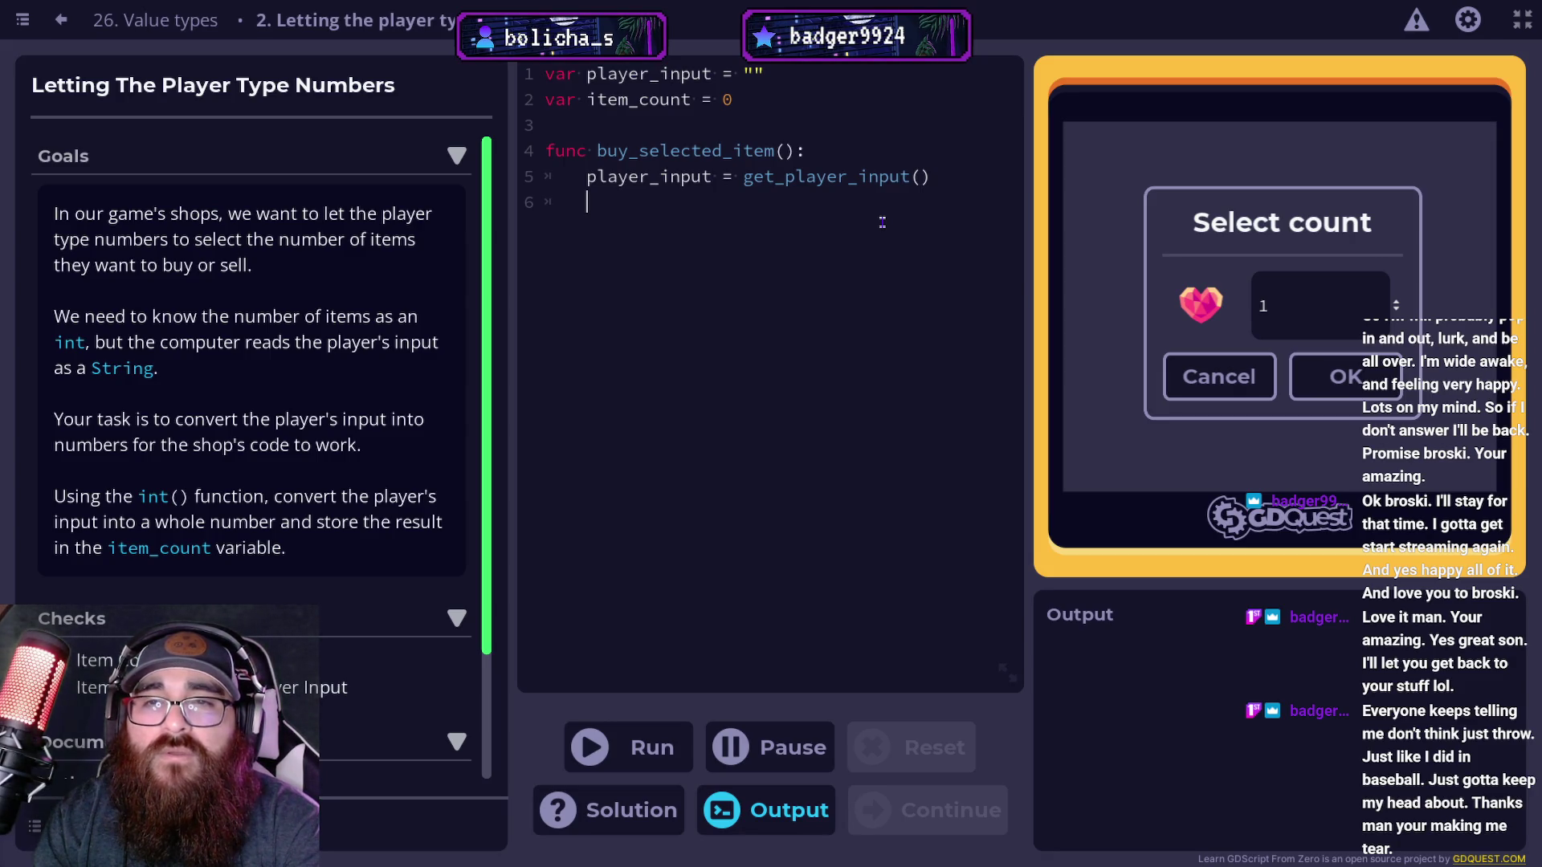
# Write line 6 as item_count = int(player_input), run it, and stay on the finished practice.
pyautogui.write('item')
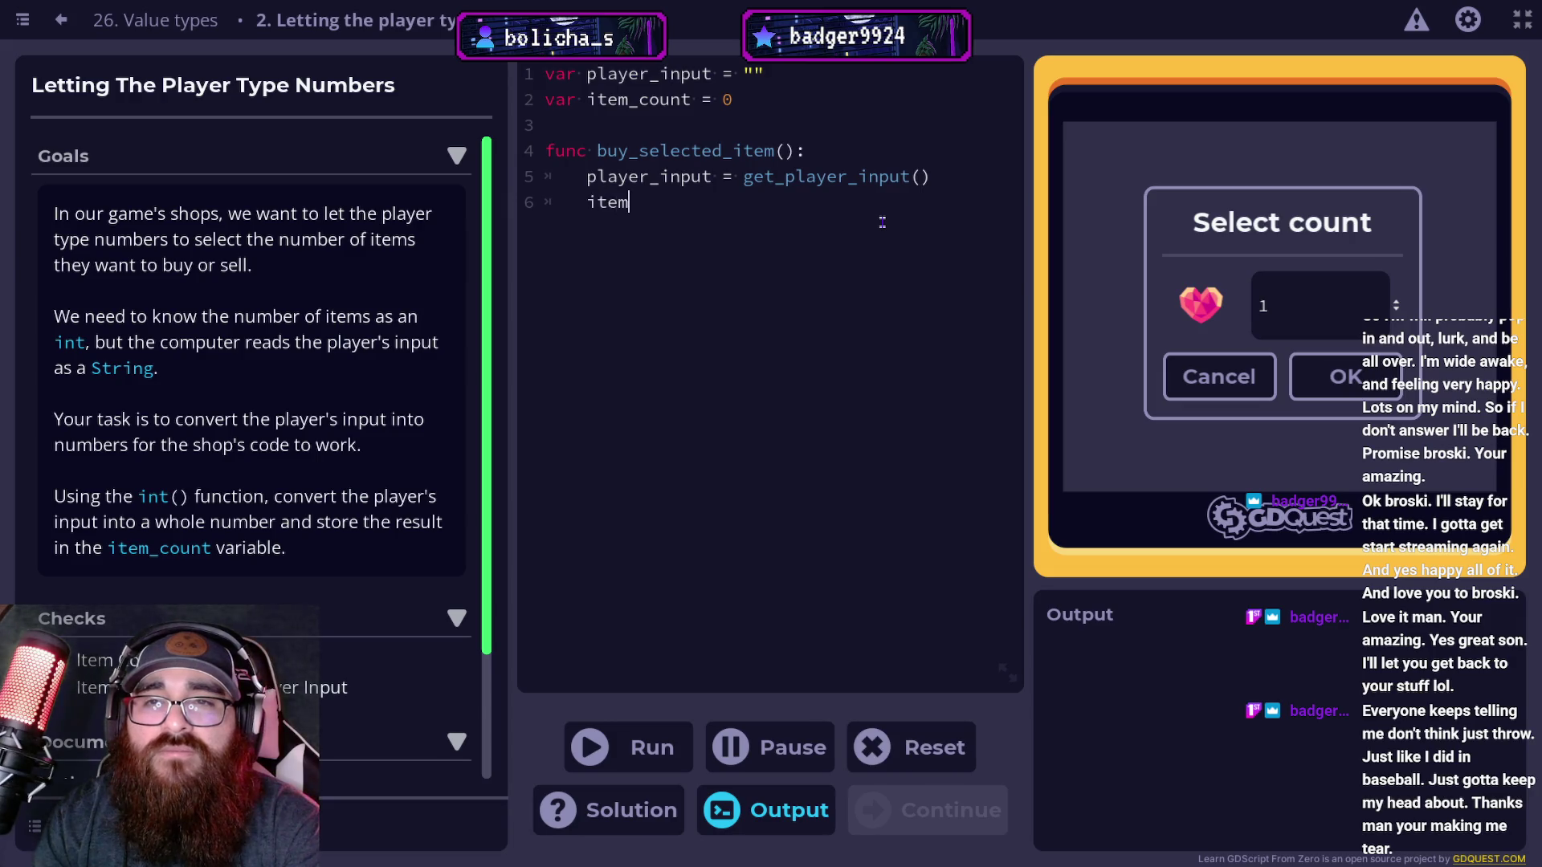
pyautogui.write(' cou')
pyautogui.press('BackSpace')
pyautogui.press('BackSpace')
pyautogui.press('BackSpace')
pyautogui.press('BackSpace')
pyautogui.write('_co')
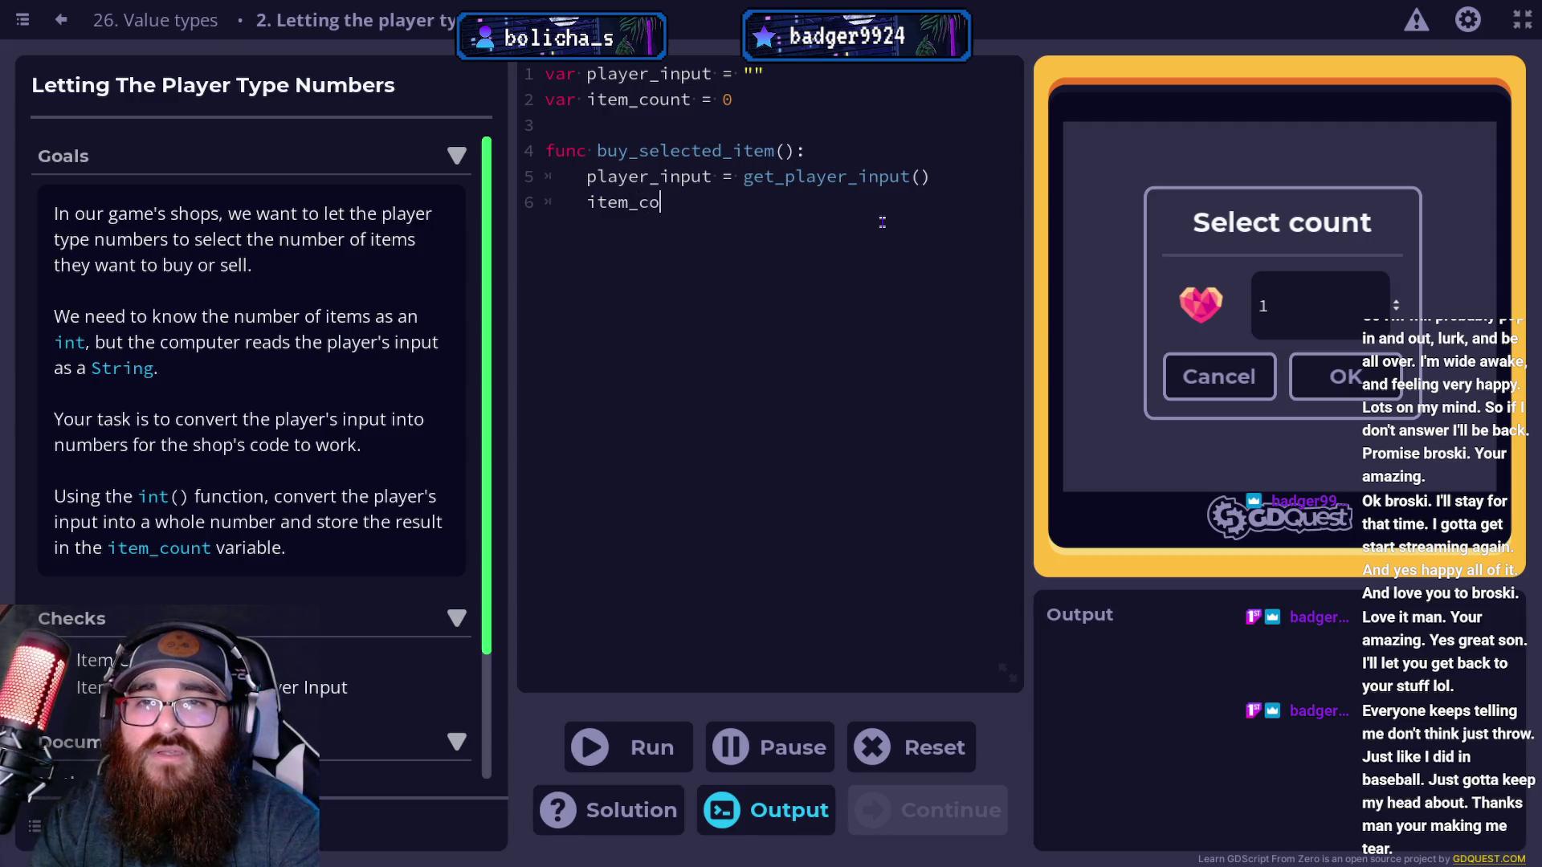
pyautogui.write('unt = ')
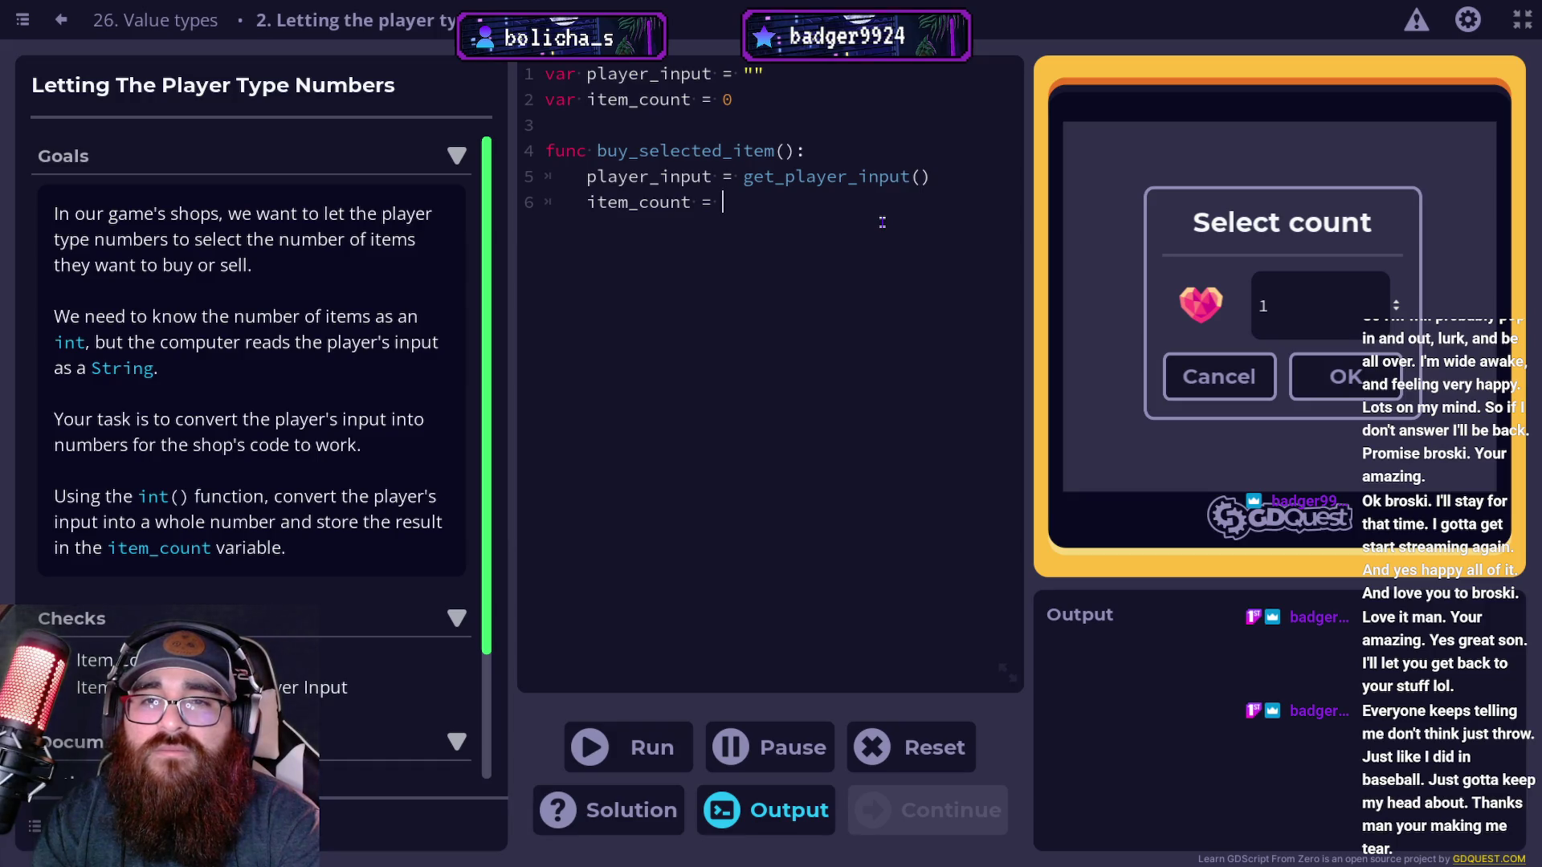
pyautogui.write('int')
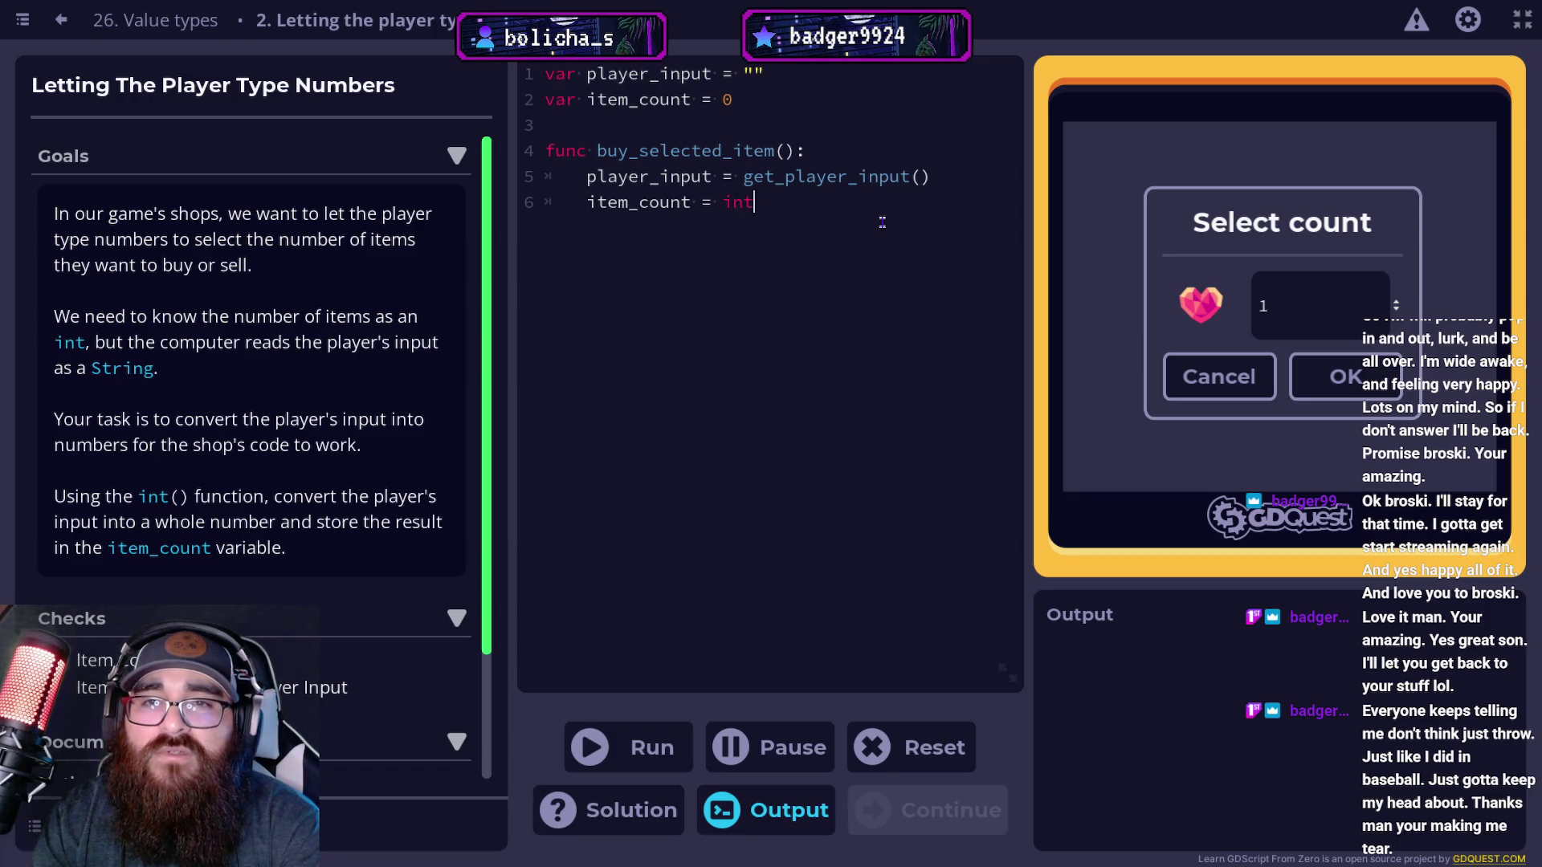
pyautogui.write('(player_input')
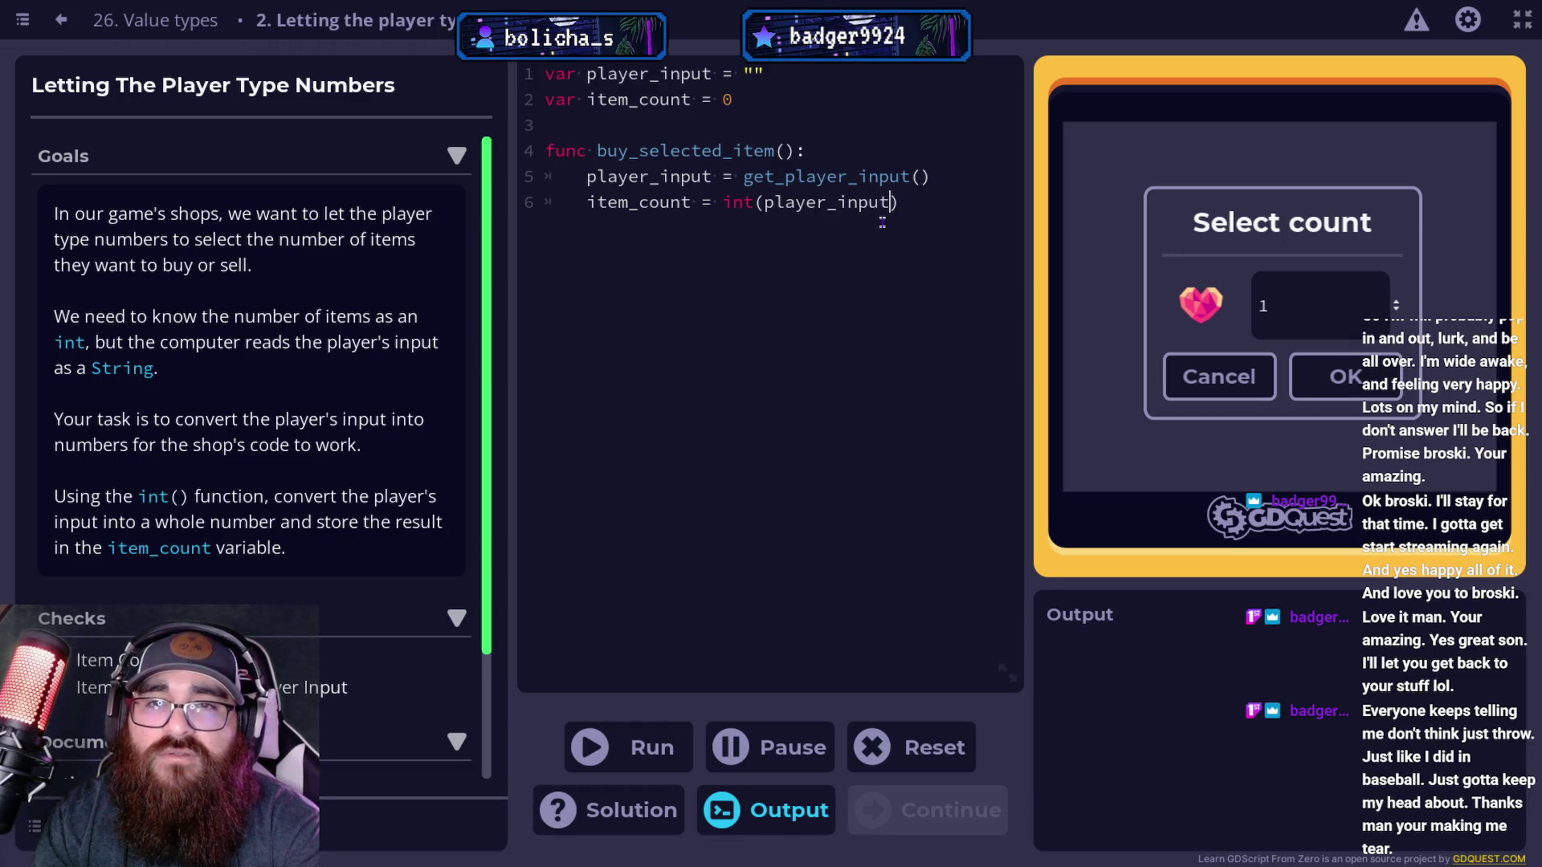
pyautogui.click(646, 753)
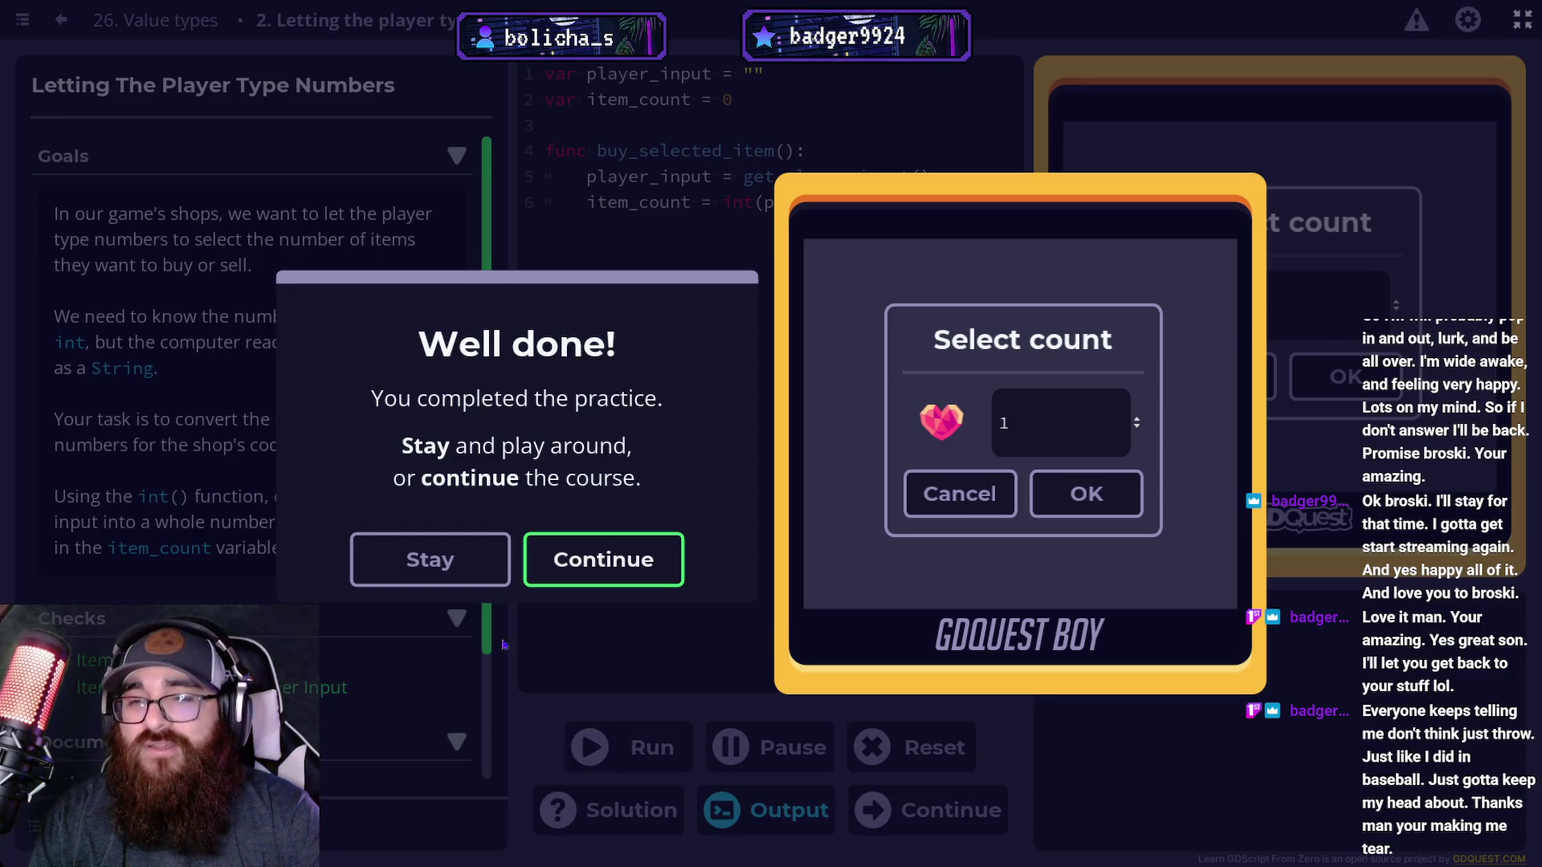
pyautogui.click(430, 559)
# Rerun the practice with the preview count changed from 1 to 8, then continue to lesson 27.
pyautogui.click(1370, 323)
pyautogui.press('BackSpace')
pyautogui.write('8')
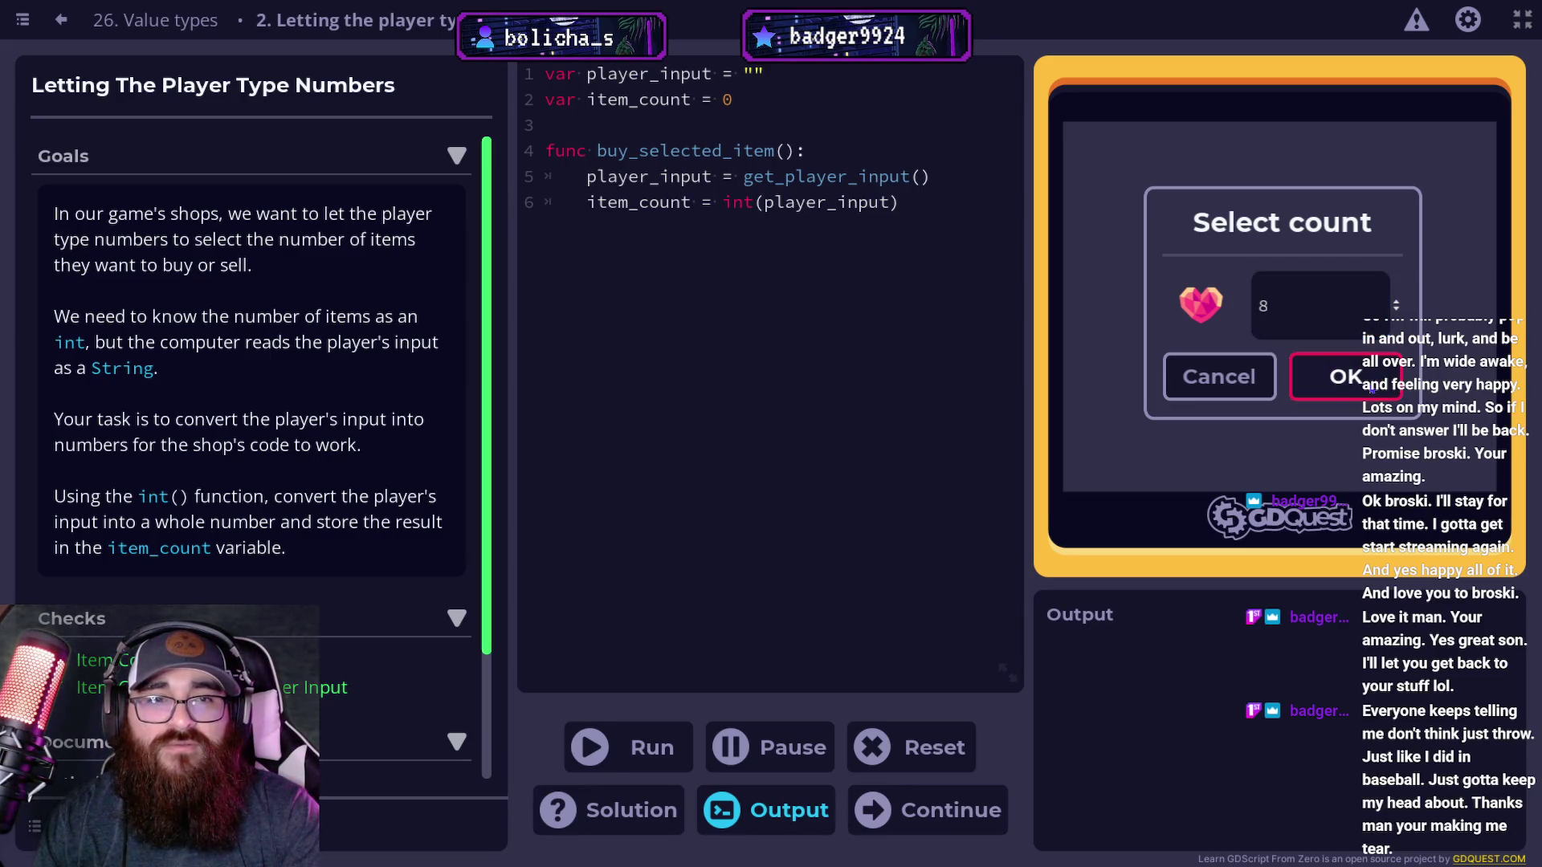
pyautogui.click(1332, 297)
pyautogui.hotkey('ctrl', 'Return')
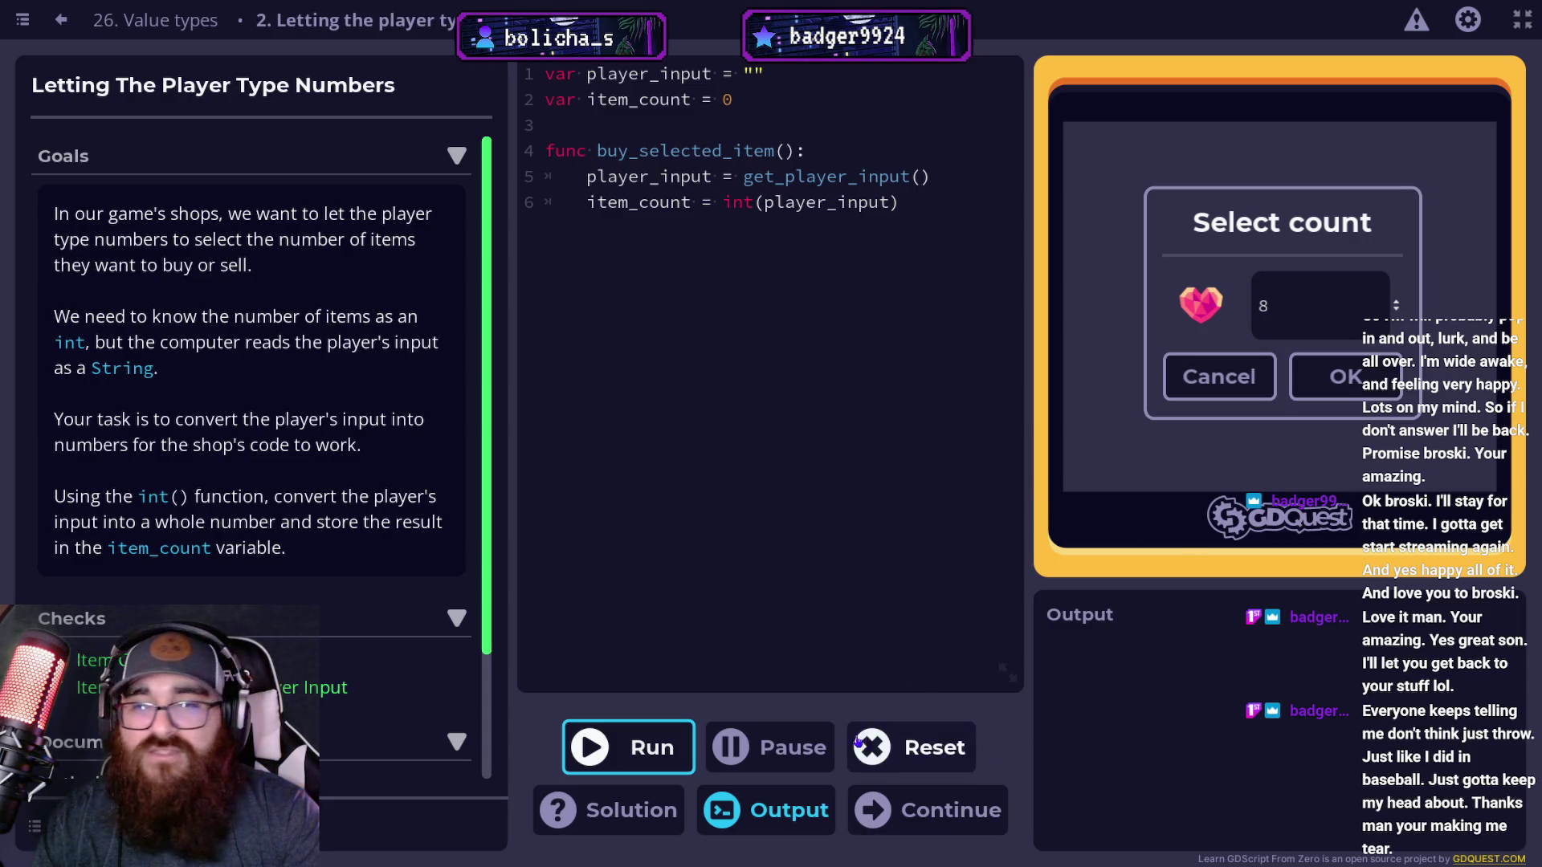
pyautogui.click(915, 810)
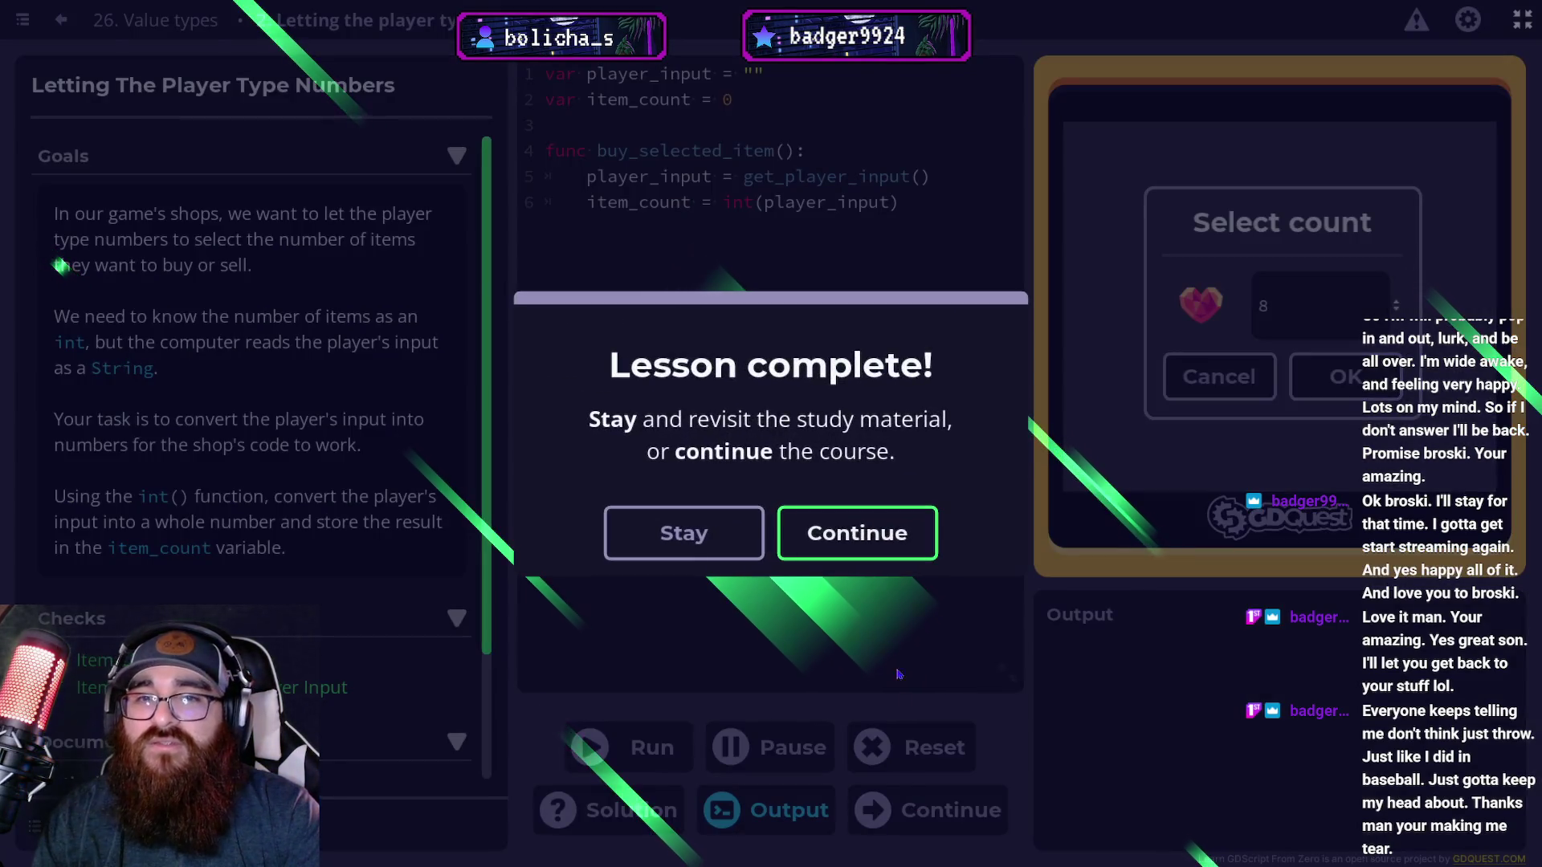
pyautogui.click(874, 553)
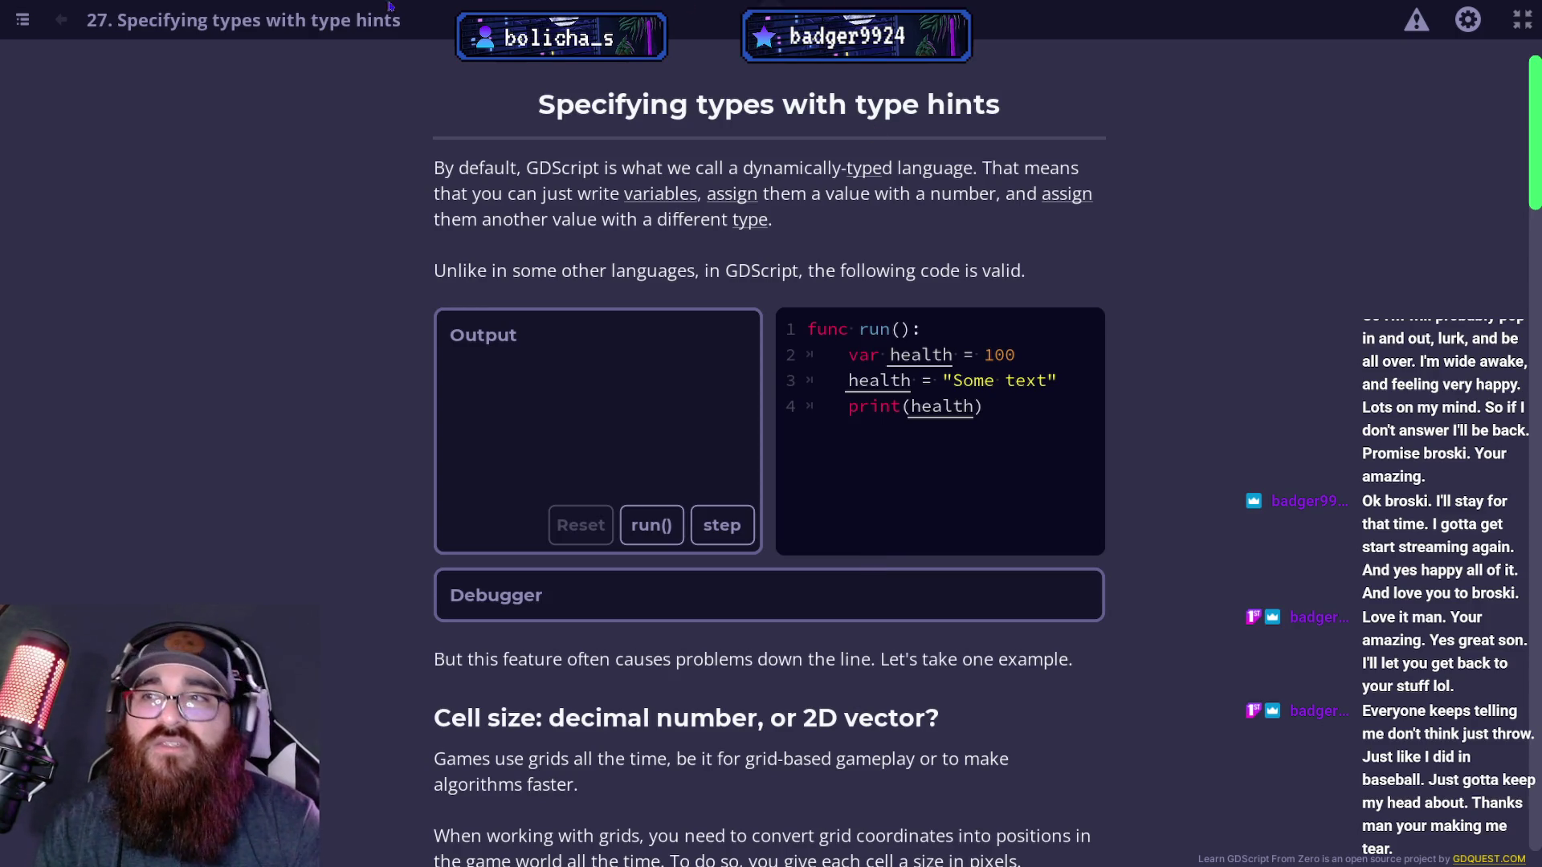
pyautogui.click(26, 21)
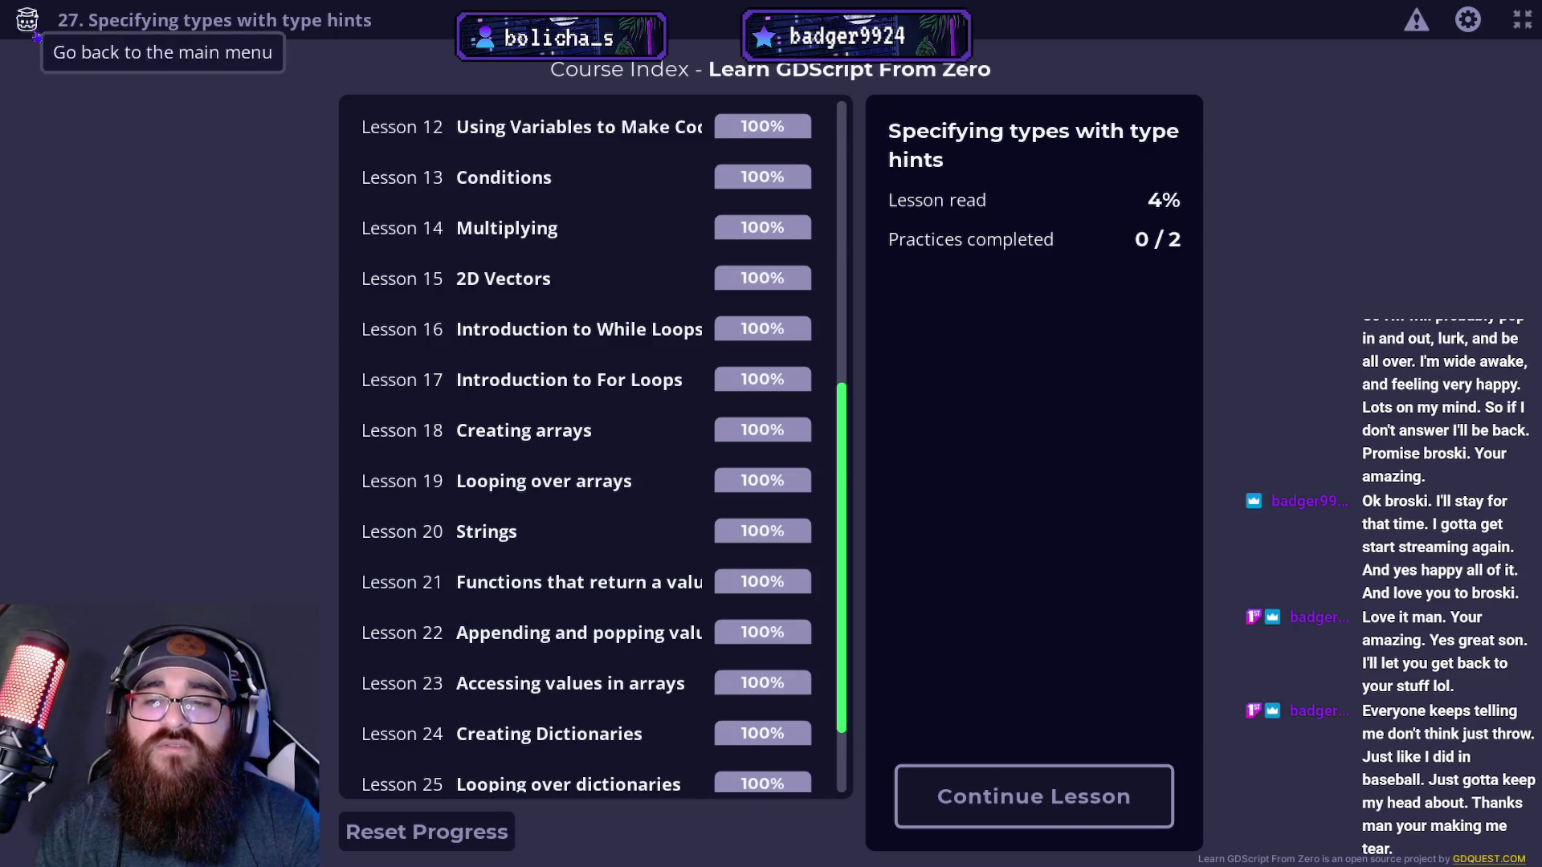
pyautogui.scroll(-3, 514, 385)
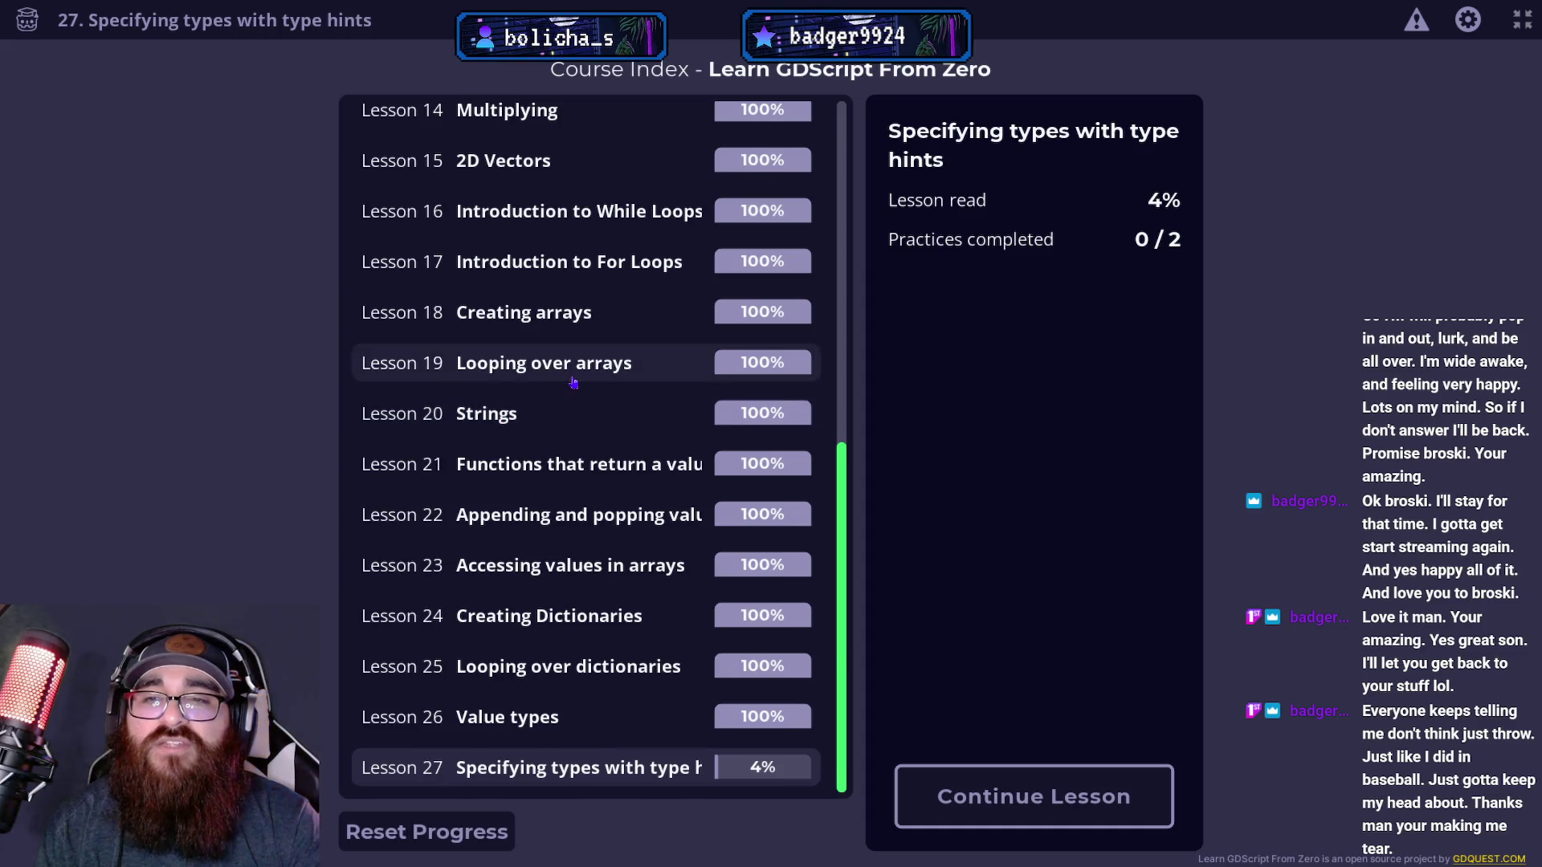
pyautogui.scroll(4, 520, 432)
pyautogui.scroll(-4, 518, 428)
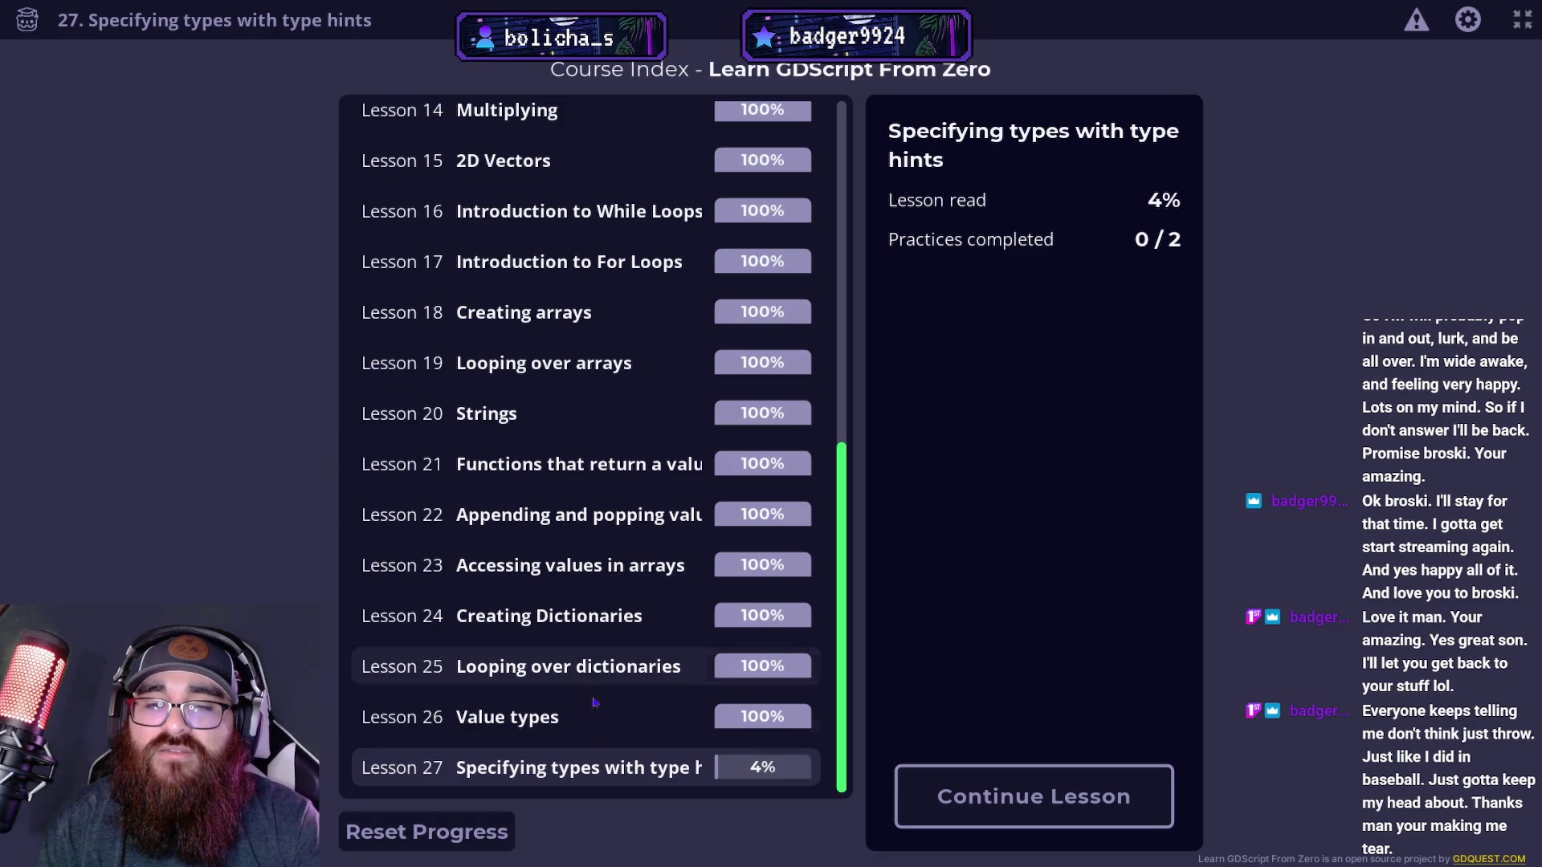
pyautogui.scroll(2, 678, 649)
pyautogui.scroll(-2, 679, 649)
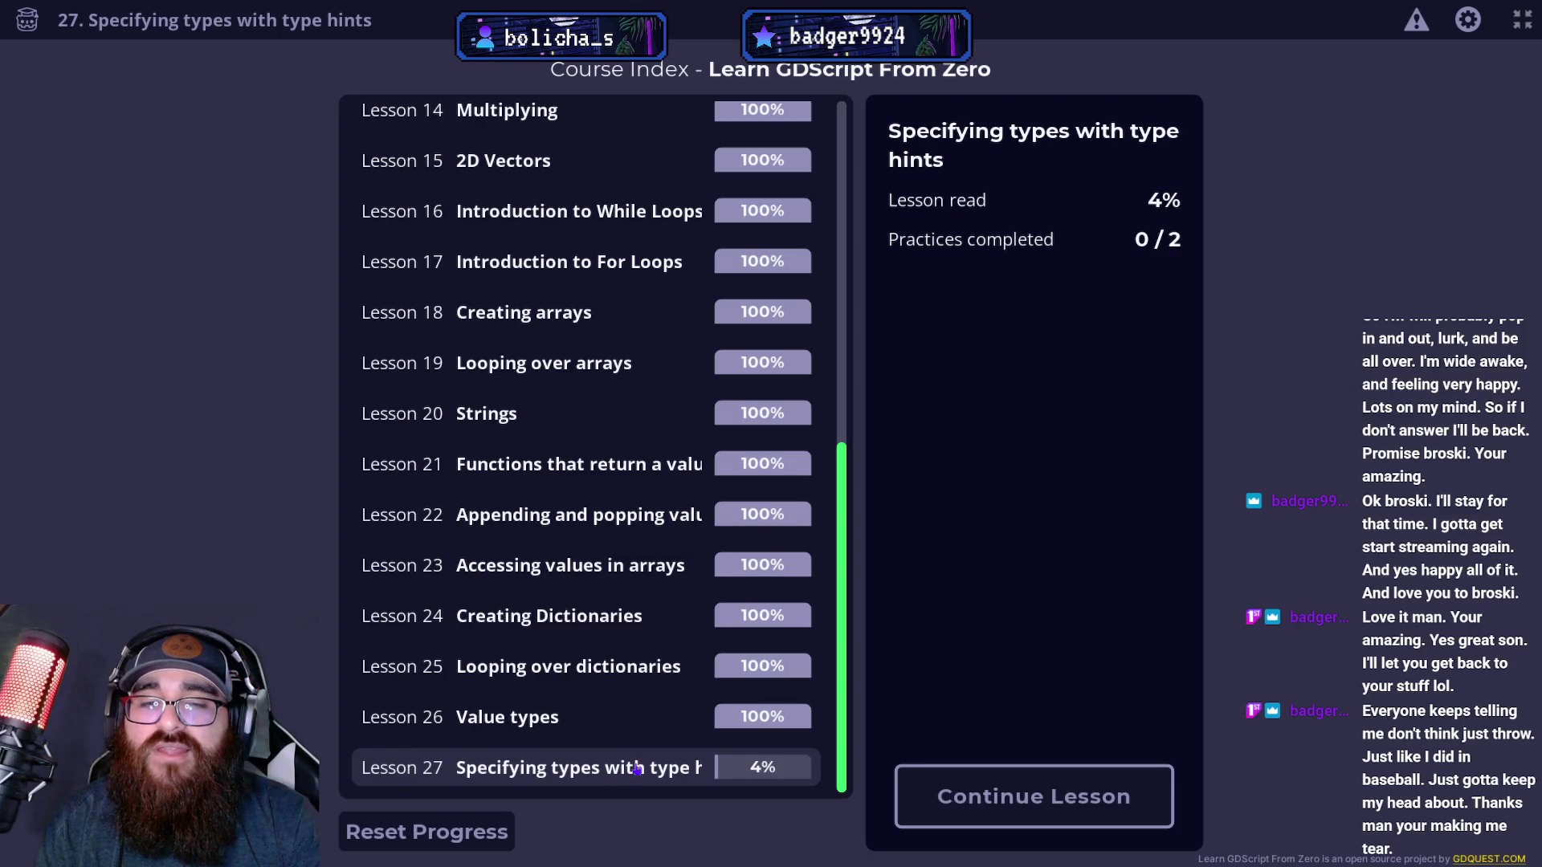
pyautogui.click(944, 782)
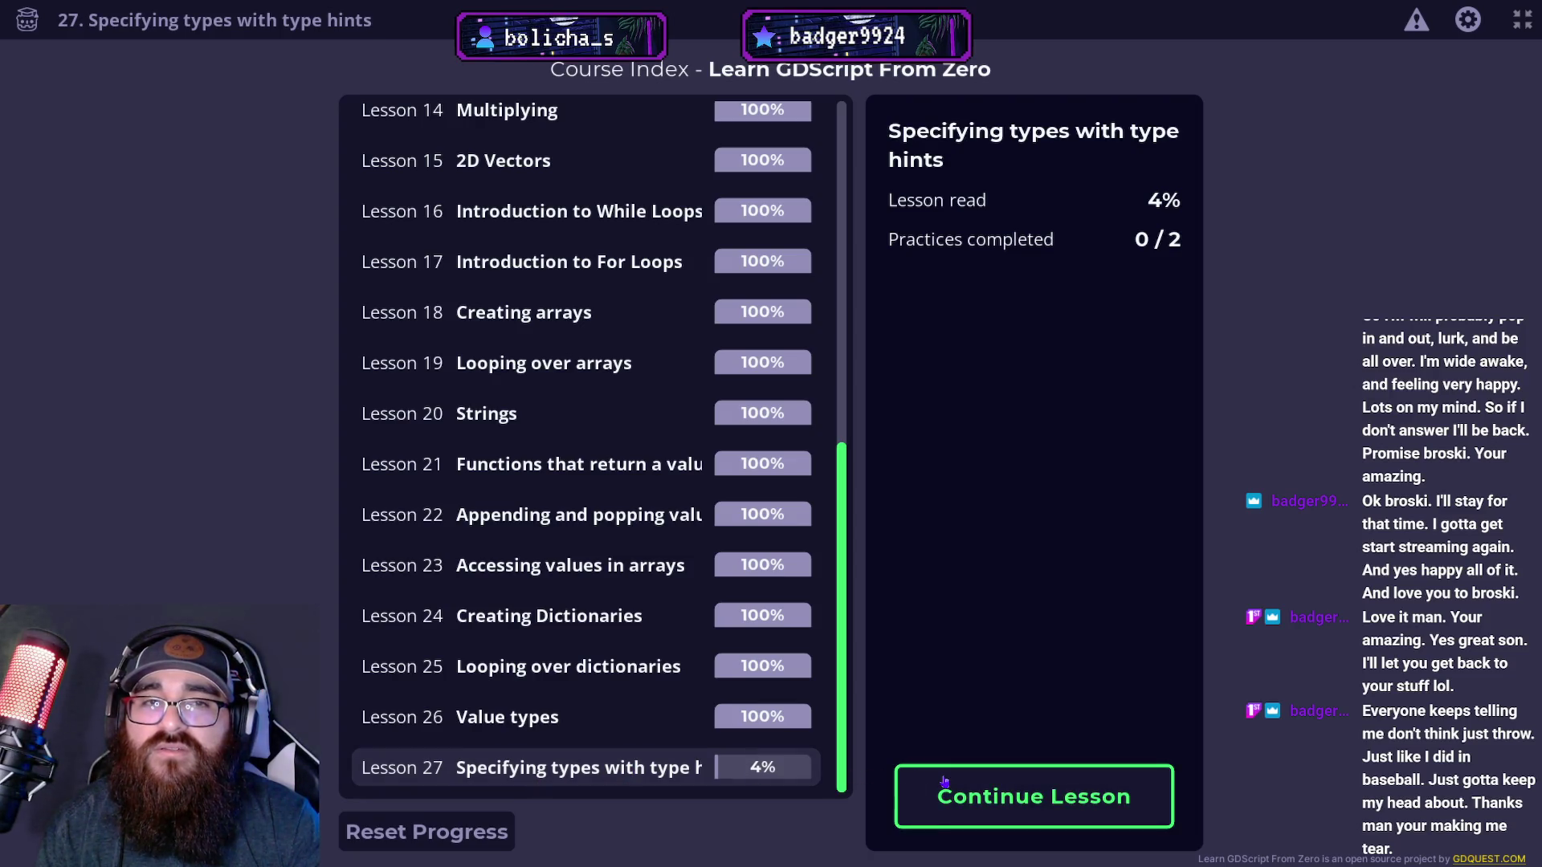
pyautogui.scroll(-2, 822, 632)
pyautogui.scroll(1, 822, 632)
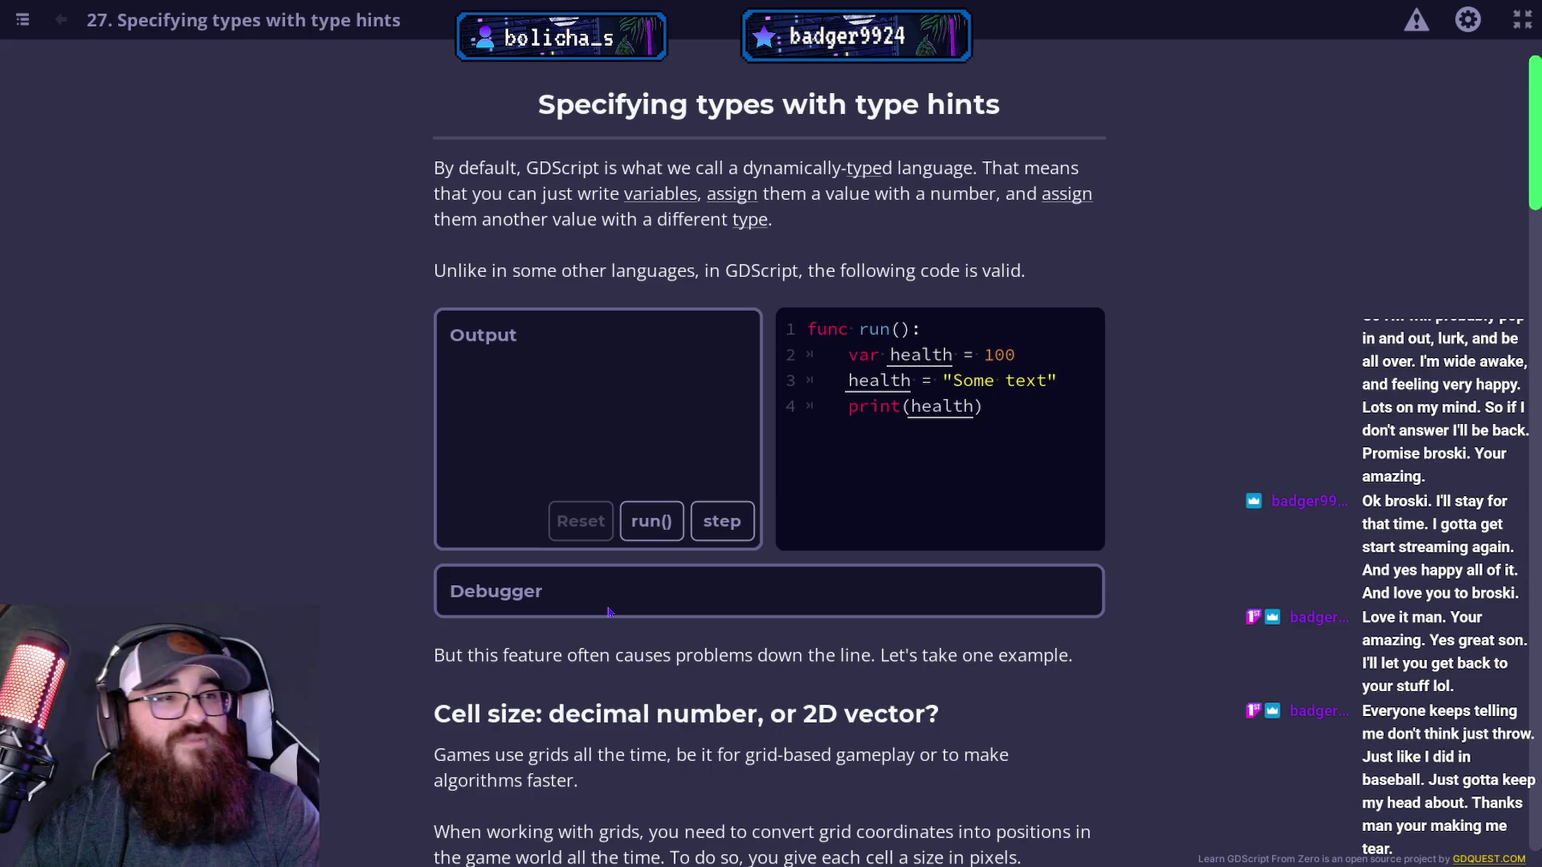
pyautogui.click(1522, 32)
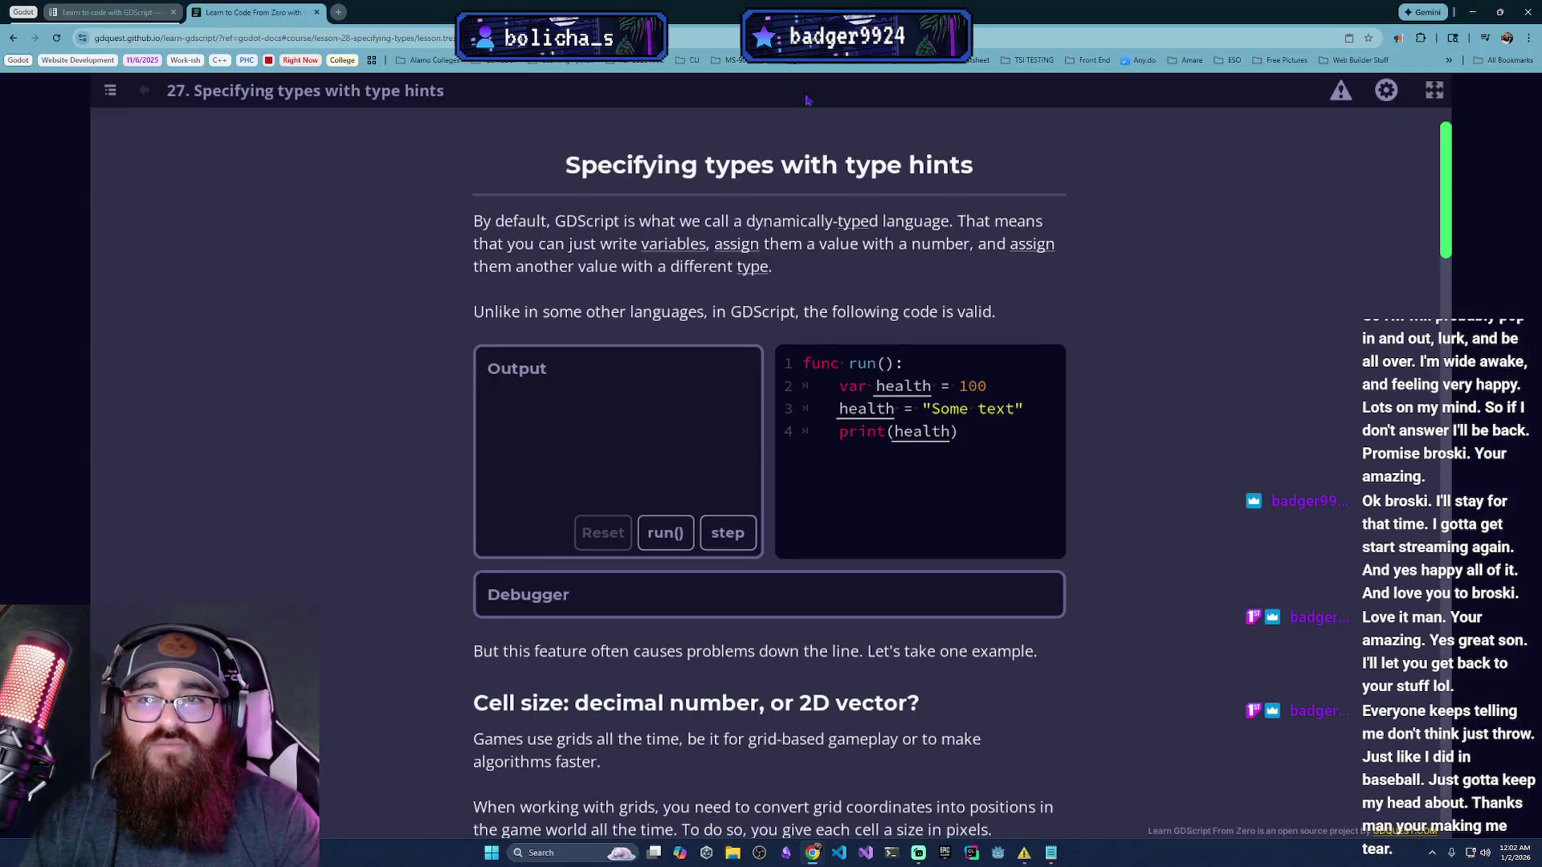
# Skim the Godot docs tab, switching back and forth, then return to the lesson 27 tab.
pyautogui.click(109, 12)
pyautogui.click(253, 12)
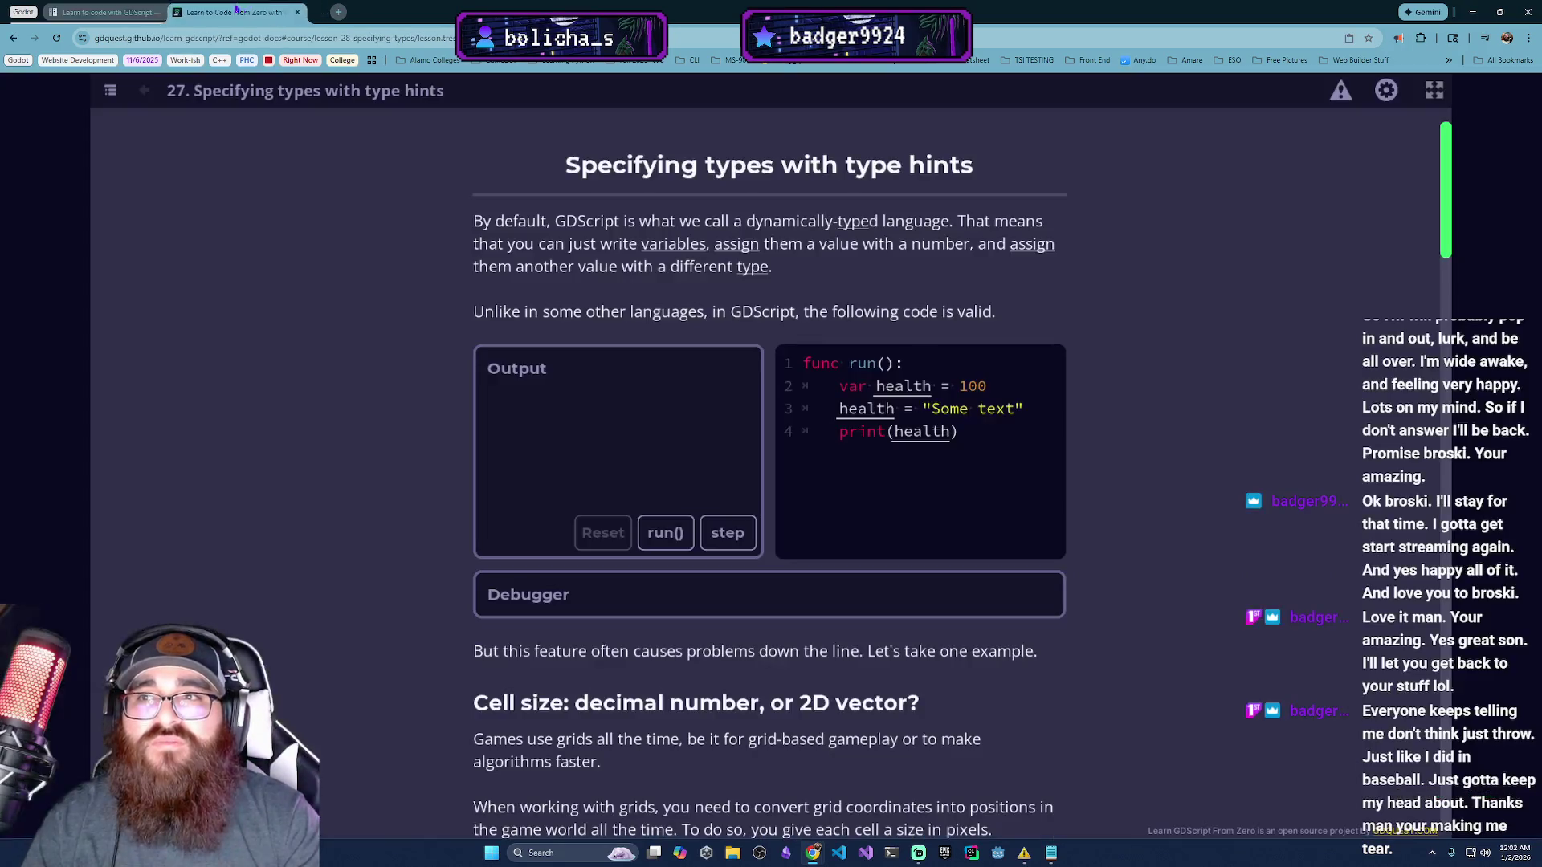
pyautogui.click(153, 13)
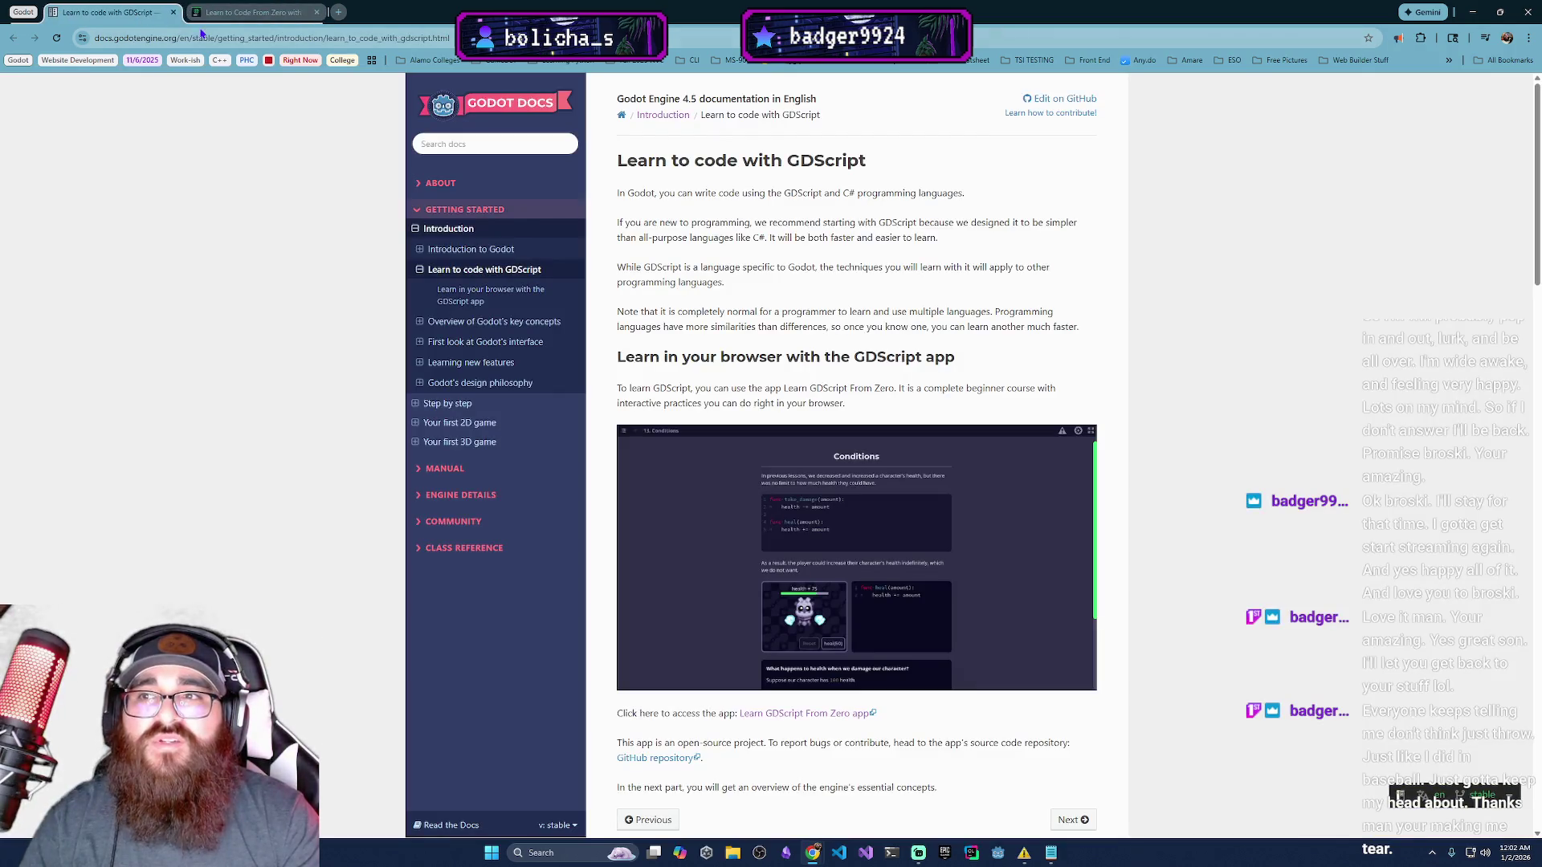
pyautogui.click(253, 12)
pyautogui.click(136, 13)
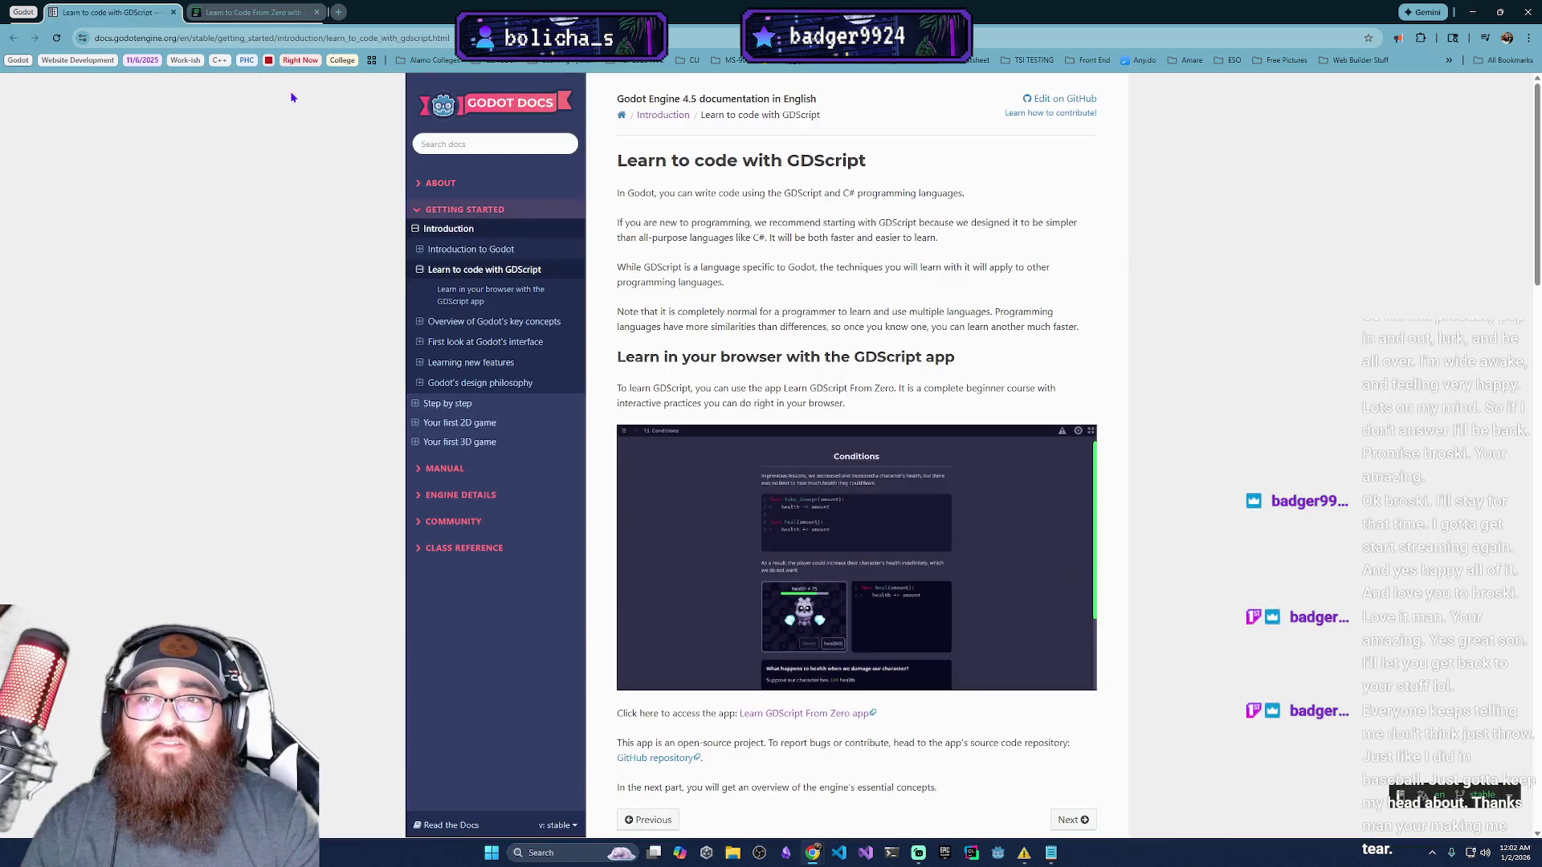
pyautogui.scroll(-4, 954, 497)
pyautogui.scroll(-2, 964, 506)
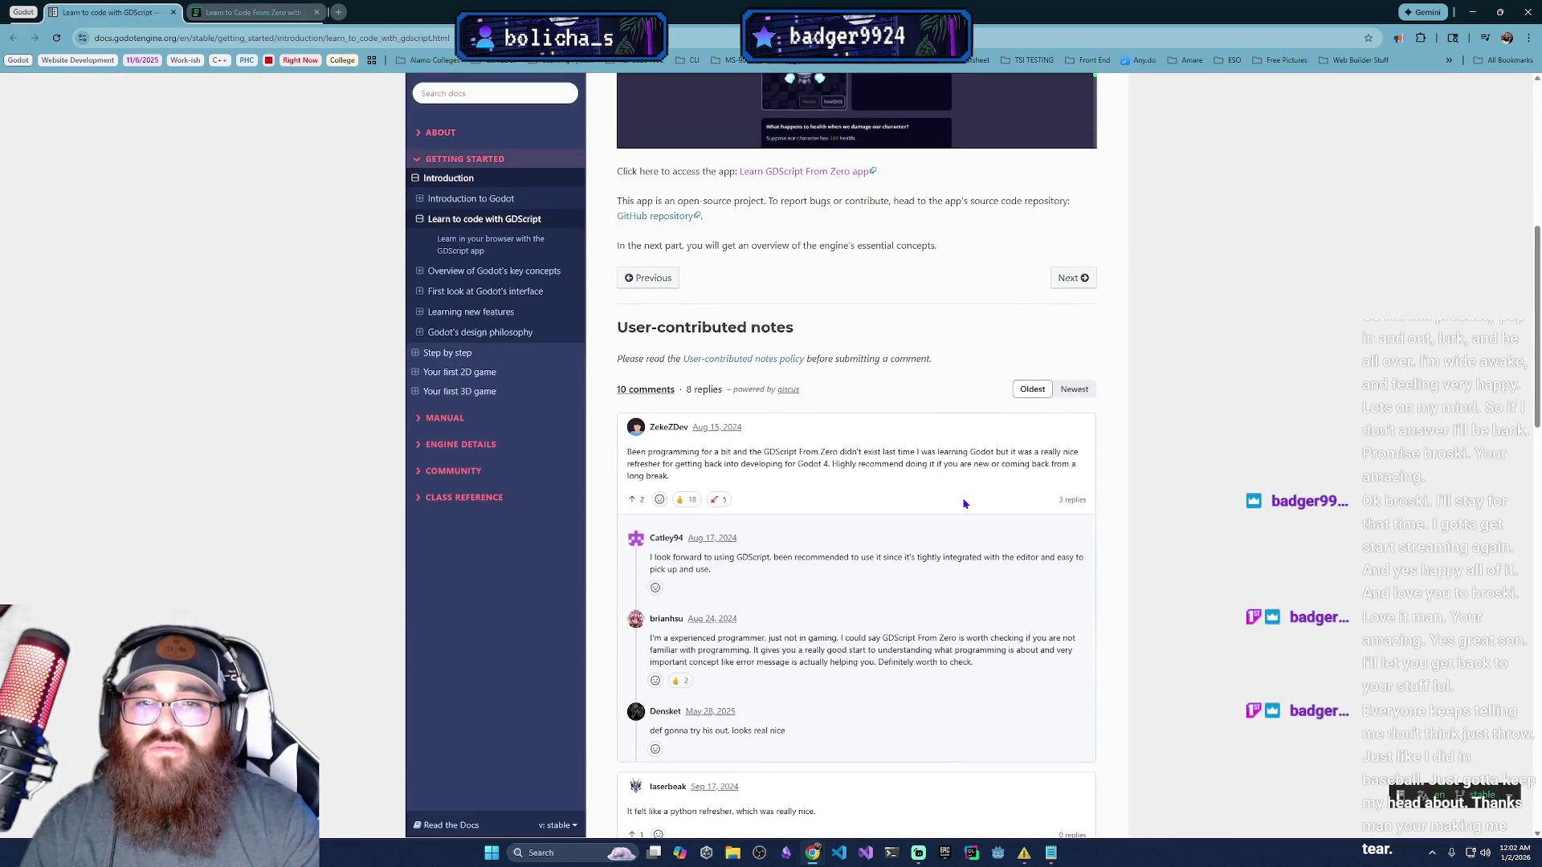
pyautogui.scroll(3, 733, 358)
pyautogui.scroll(3, 638, 303)
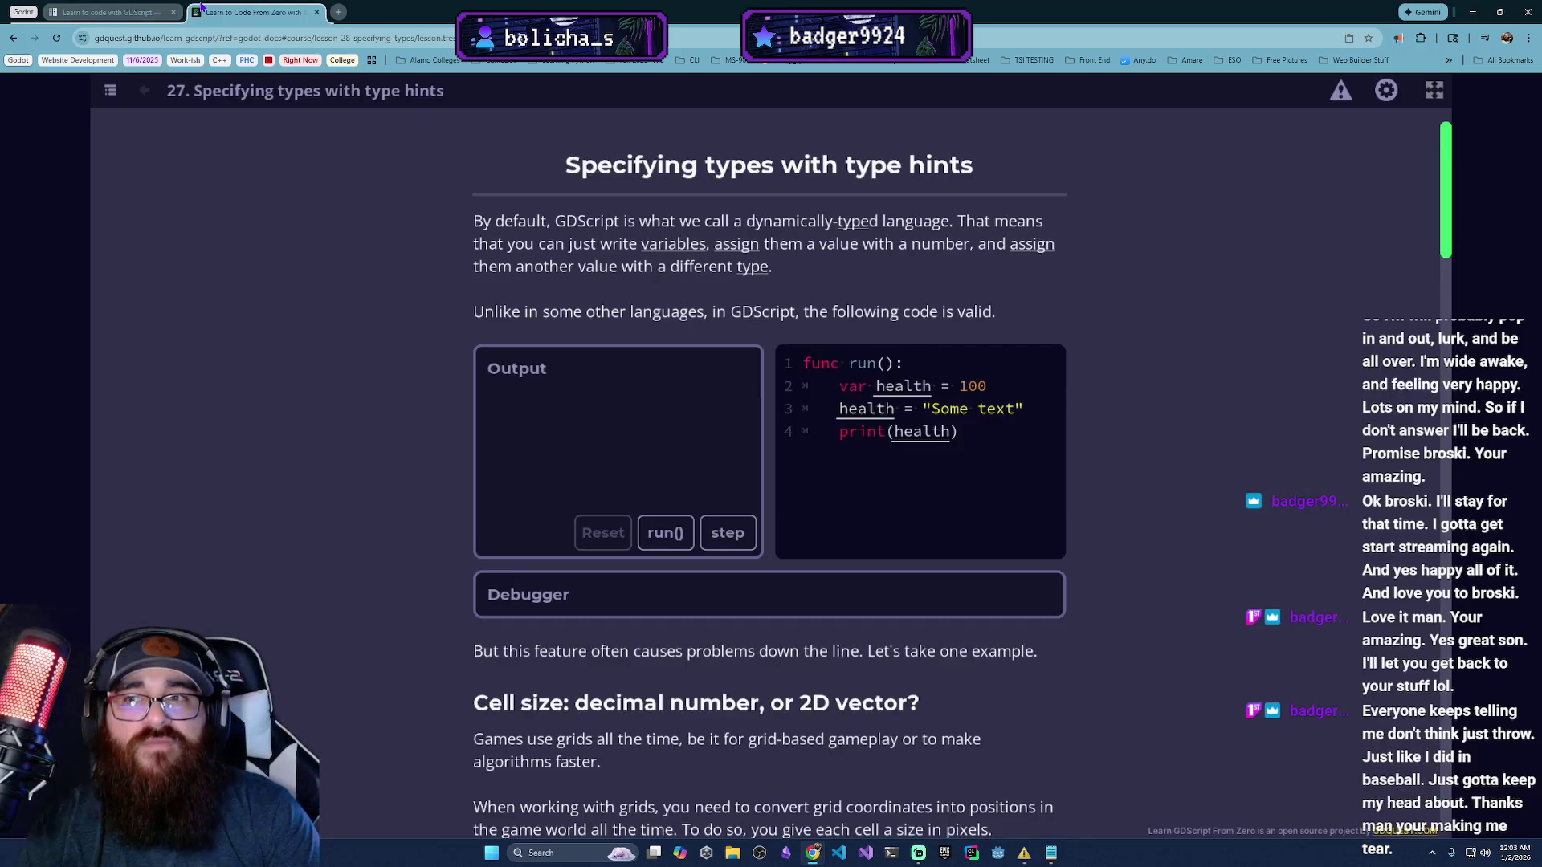
pyautogui.click(253, 12)
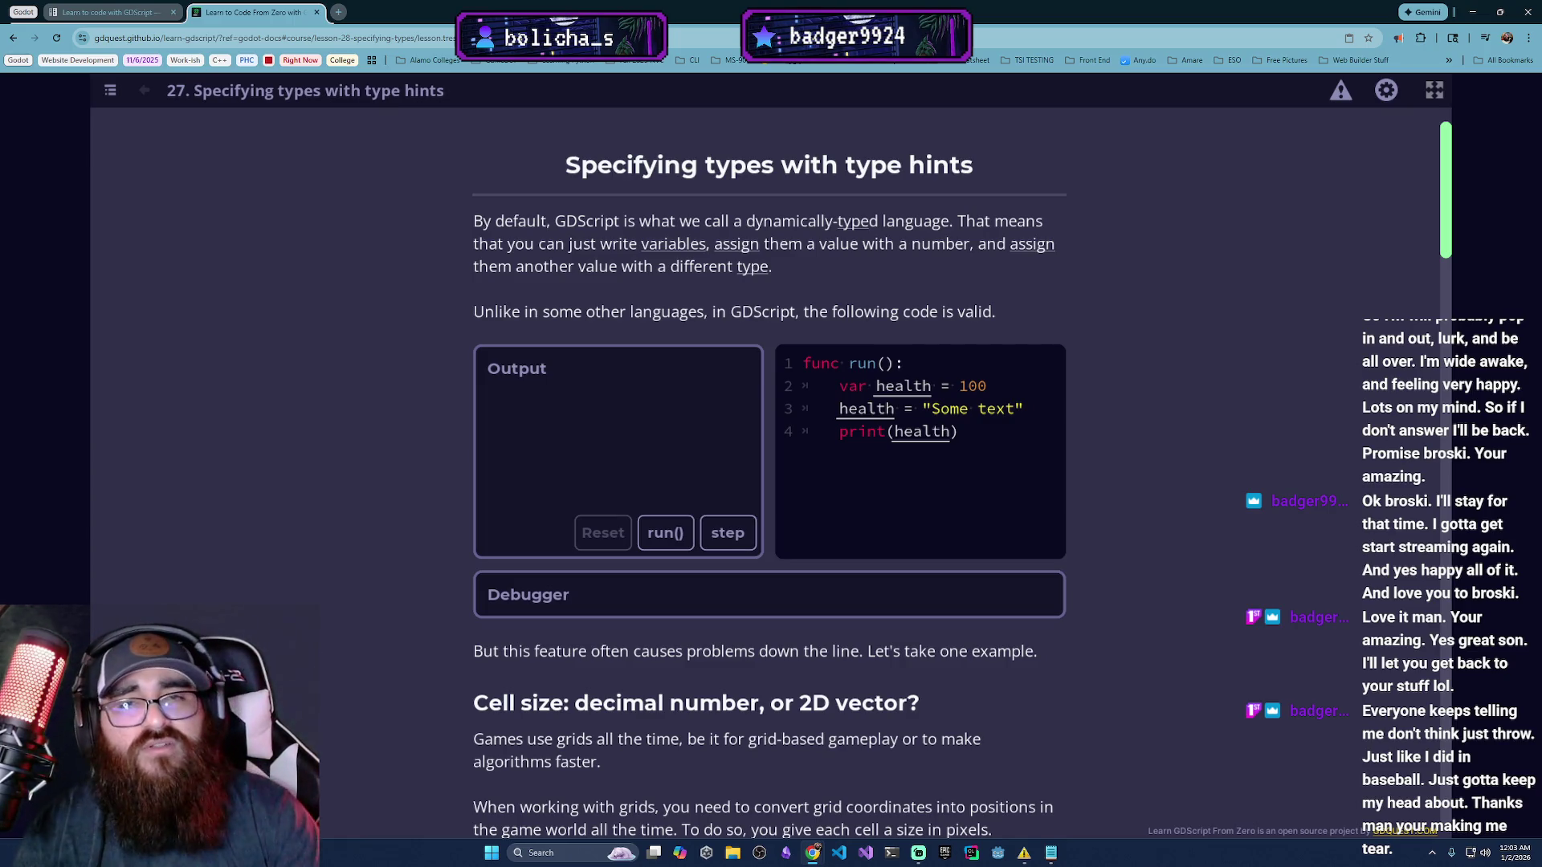
pyautogui.click(340, 16)
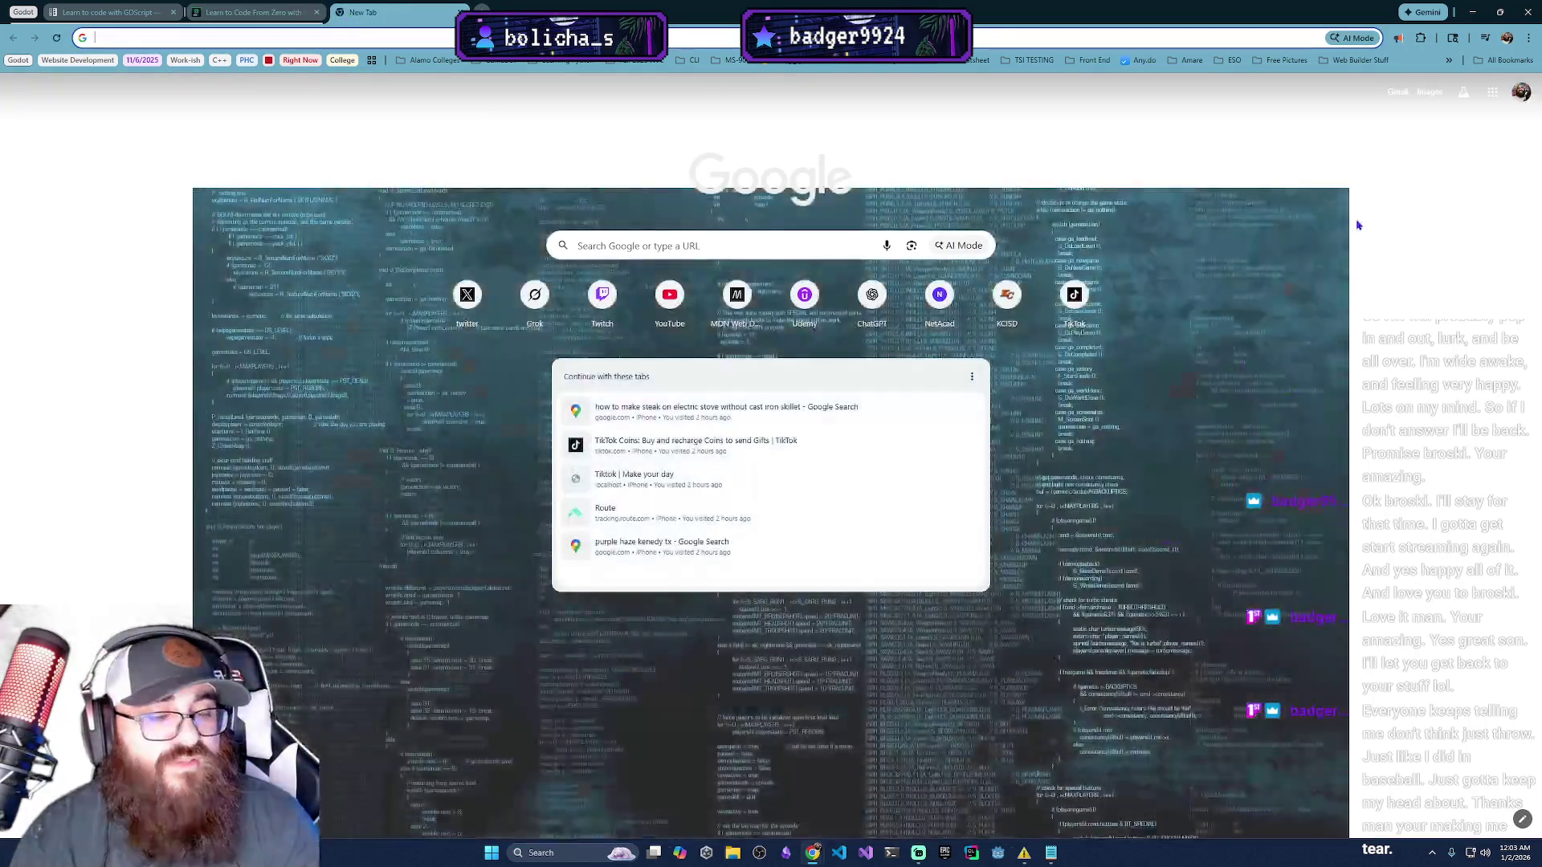
pyautogui.click(601, 258)
pyautogui.moveTo(610, 12)
pyautogui.mouseDown()
pyautogui.moveTo(675, 80)
pyautogui.moveTo(1541, 401)
pyautogui.moveTo(1541, 449)
pyautogui.moveTo(1030, 386)
pyautogui.moveTo(1030, 4)
pyautogui.moveTo(1069, 335)
pyautogui.moveTo(1541, 458)
pyautogui.mouseUp()
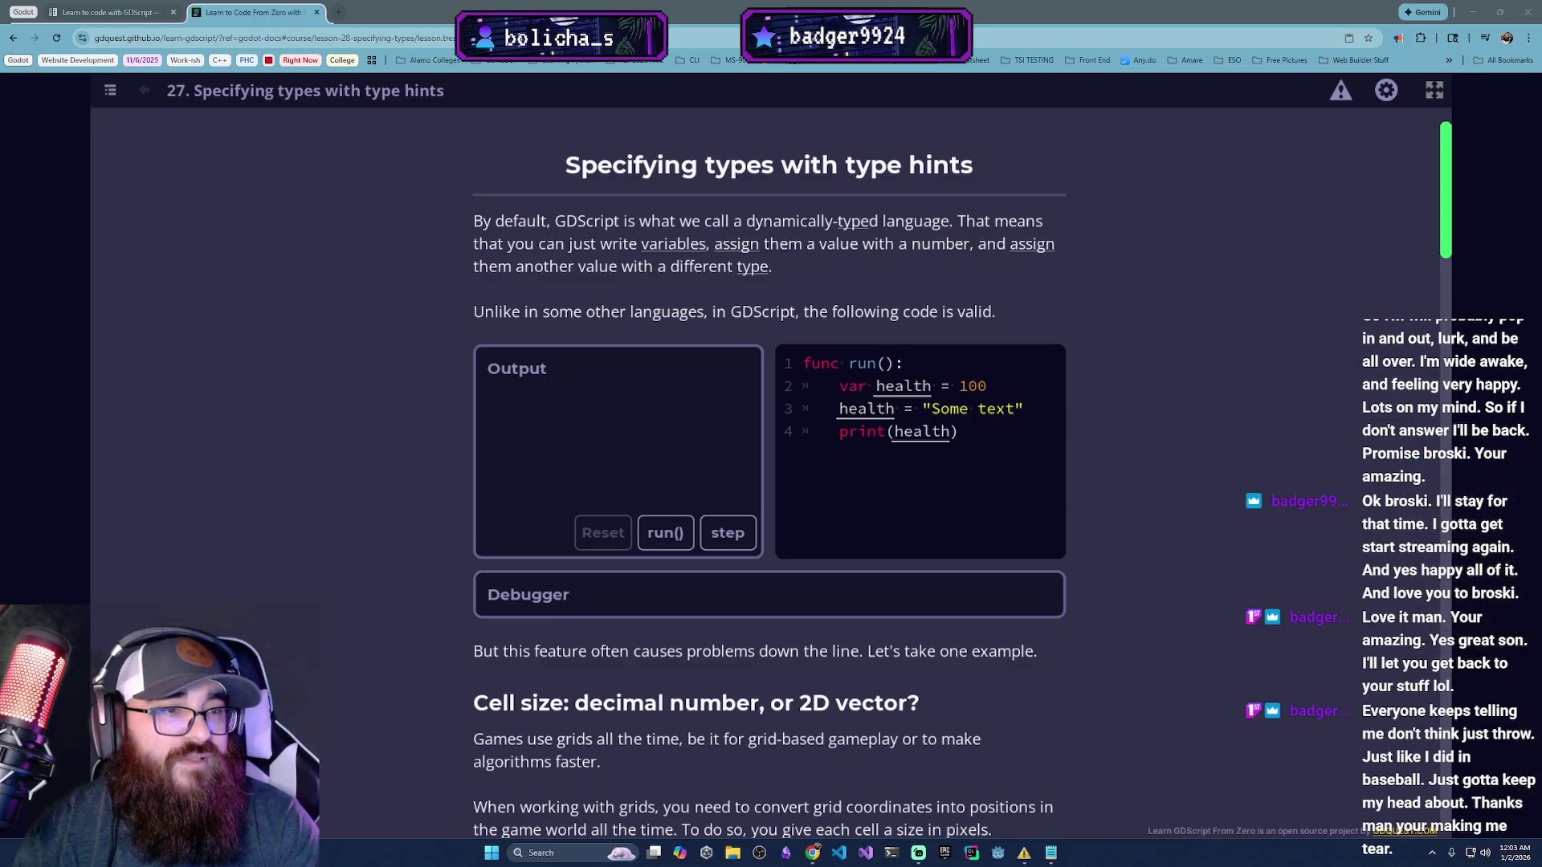